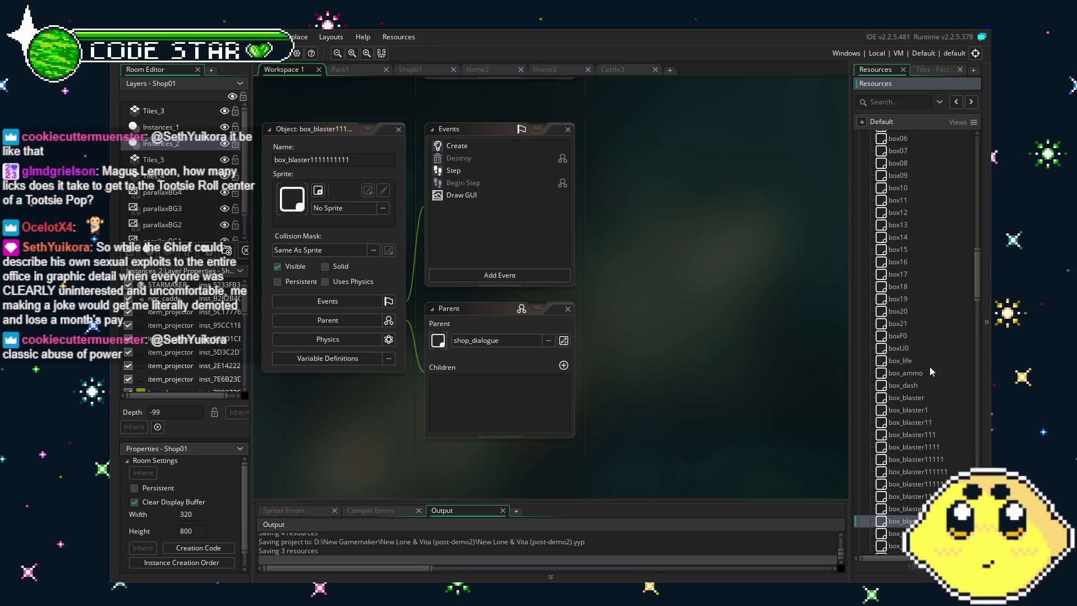
Duplicate the newest box_blaster object four times in the Resources panel
scroll(897, 447, down, 3)
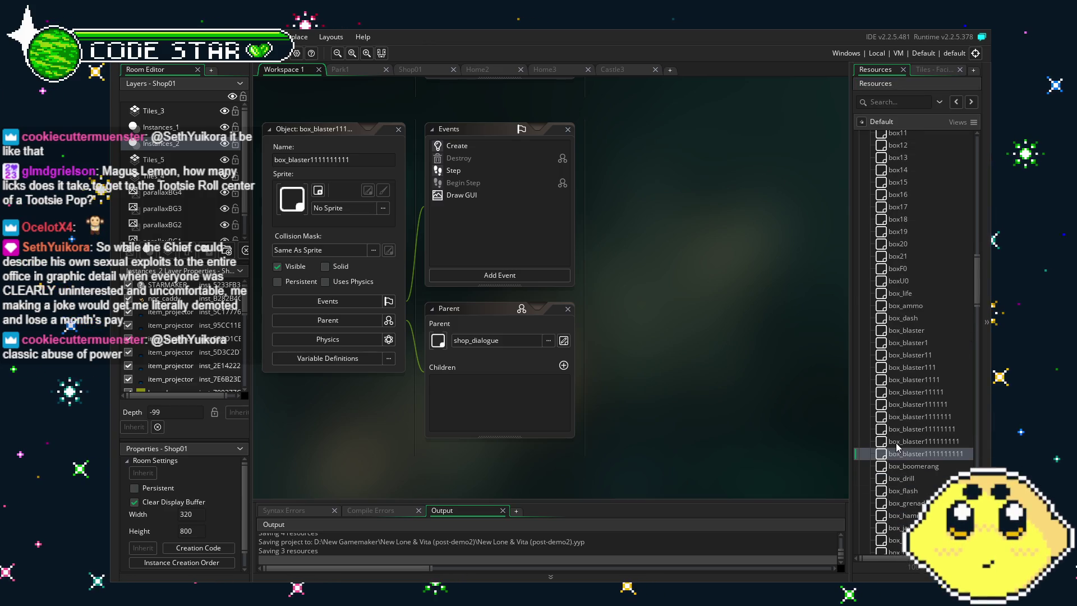
scroll(897, 447, down, 2)
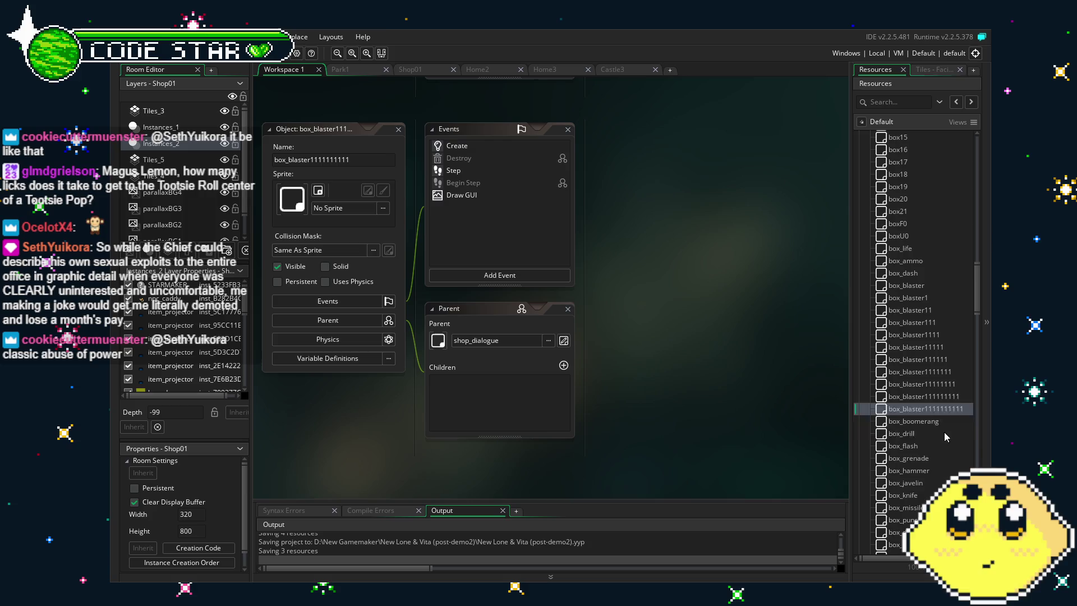
right_click(917, 412)
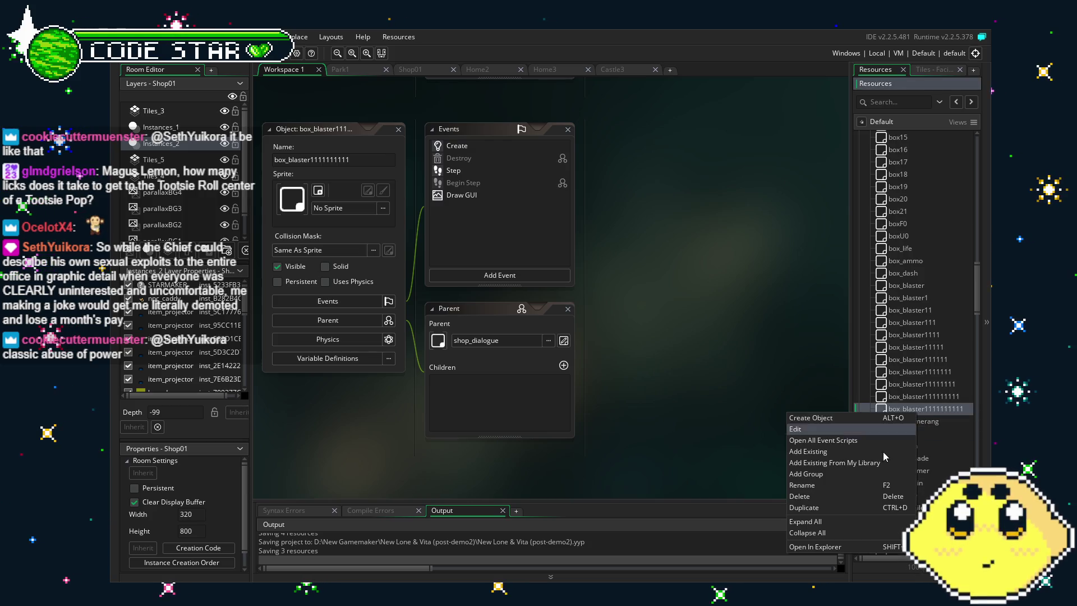
click(838, 513)
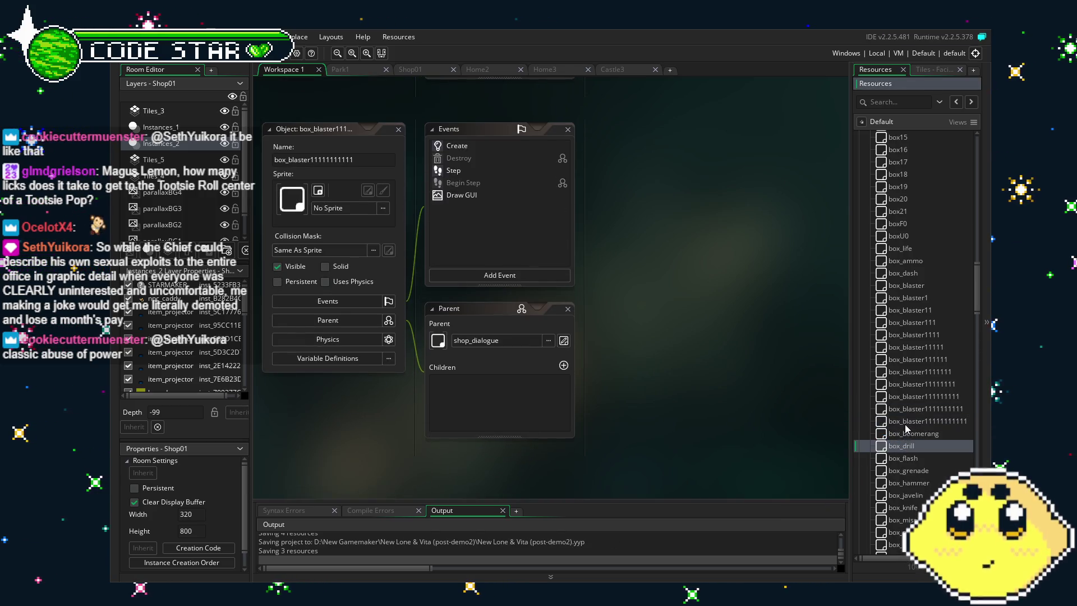
right_click(906, 425)
click(843, 515)
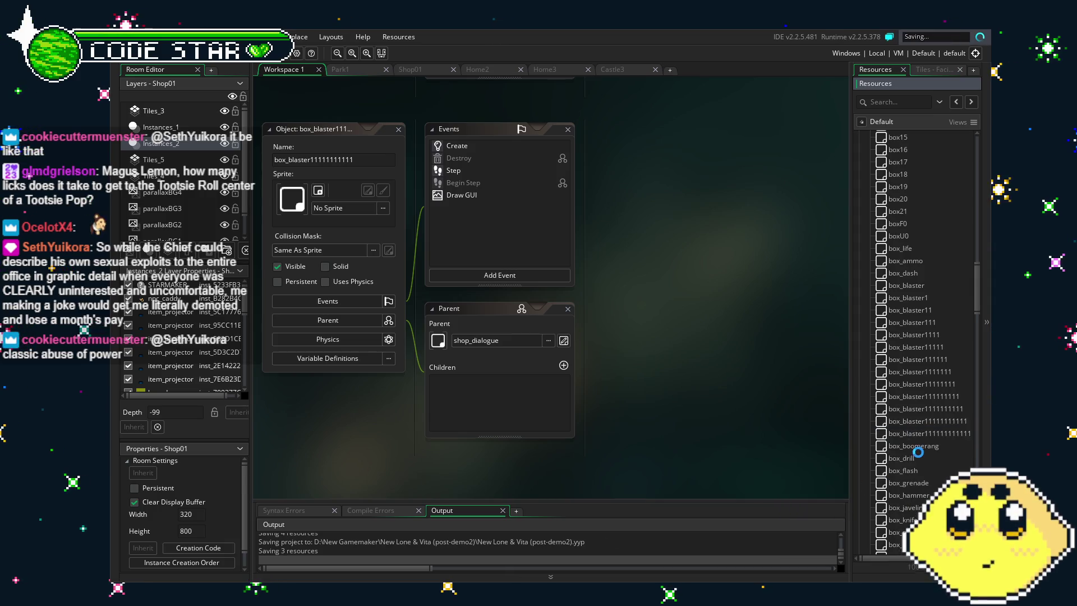
right_click(920, 430)
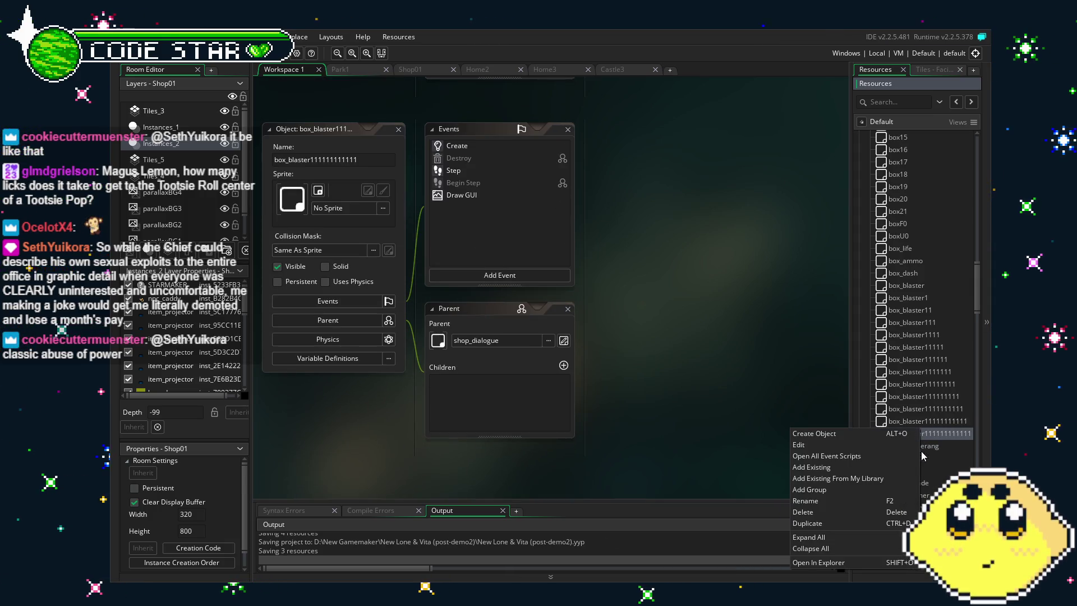
click(842, 523)
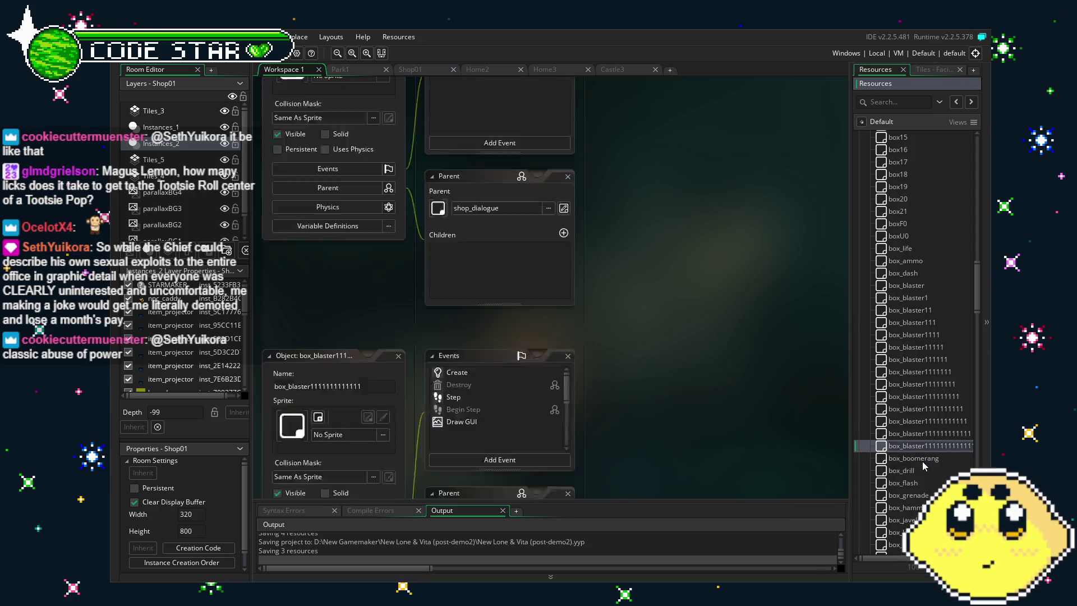
right_click(918, 446)
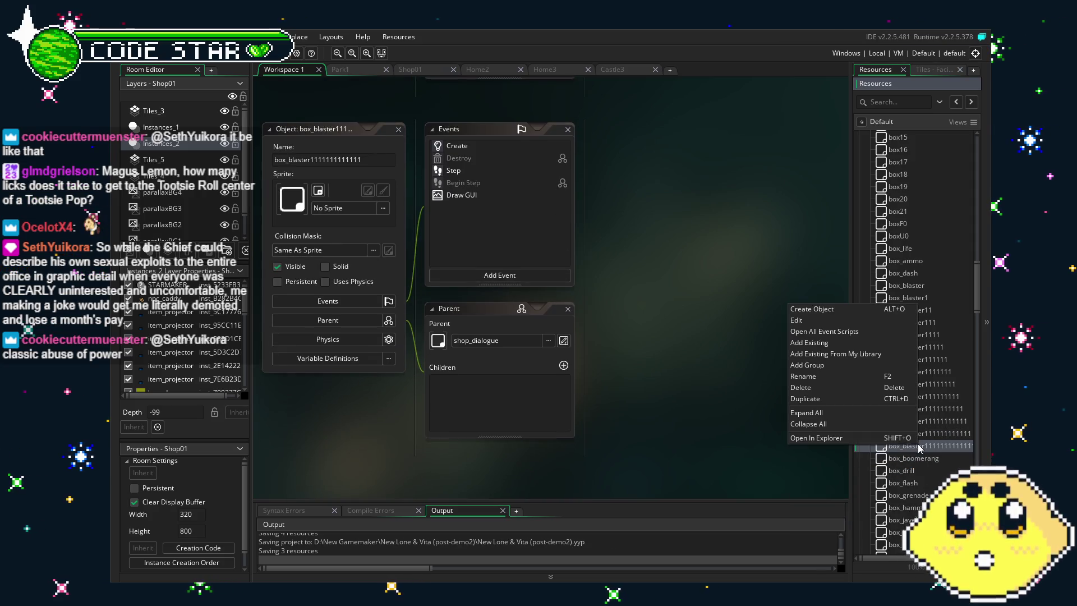
click(845, 400)
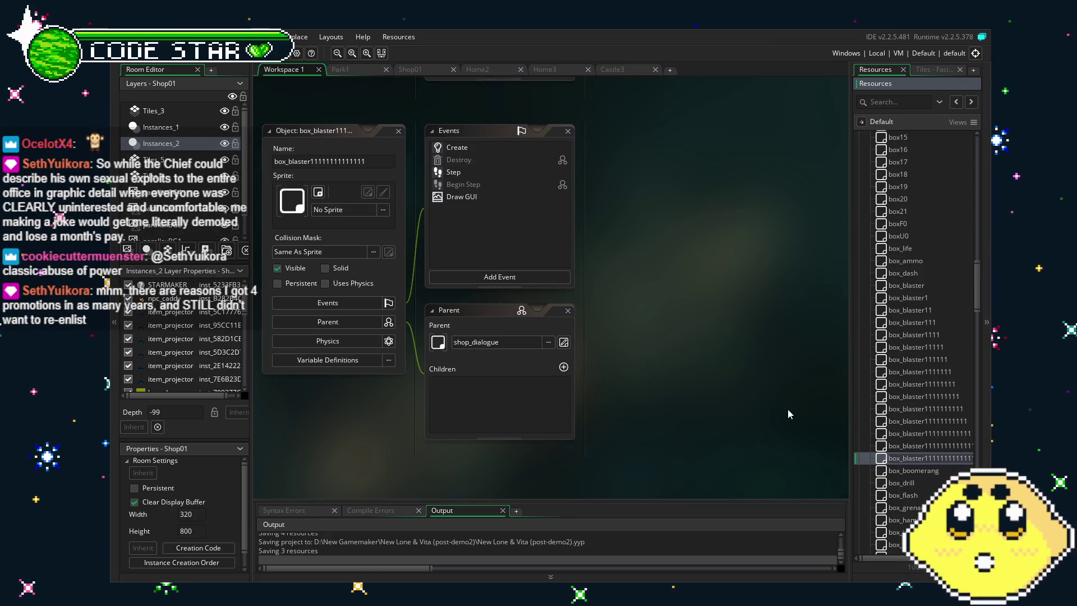
Switch to the Shop01 room and rename box_blaster1 to box_axe
click(920, 299)
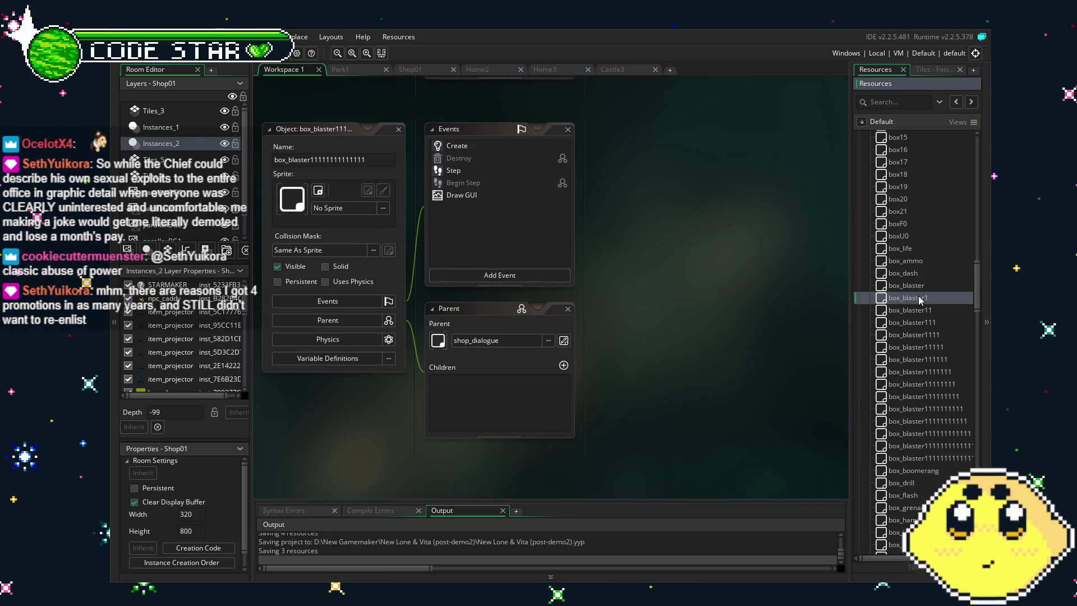
double_click(920, 299)
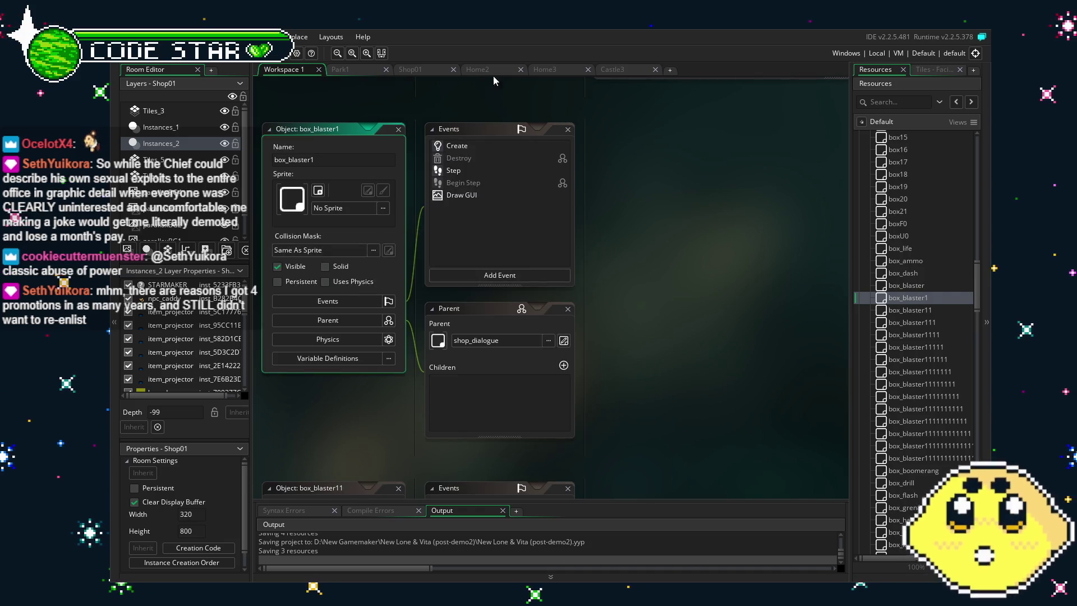
click(424, 67)
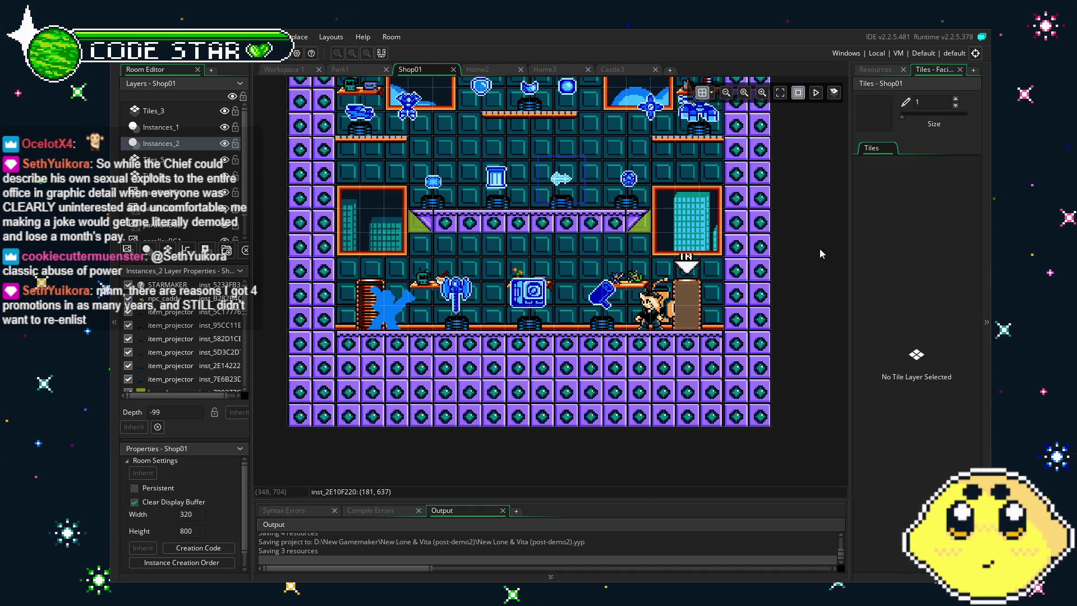
click(881, 70)
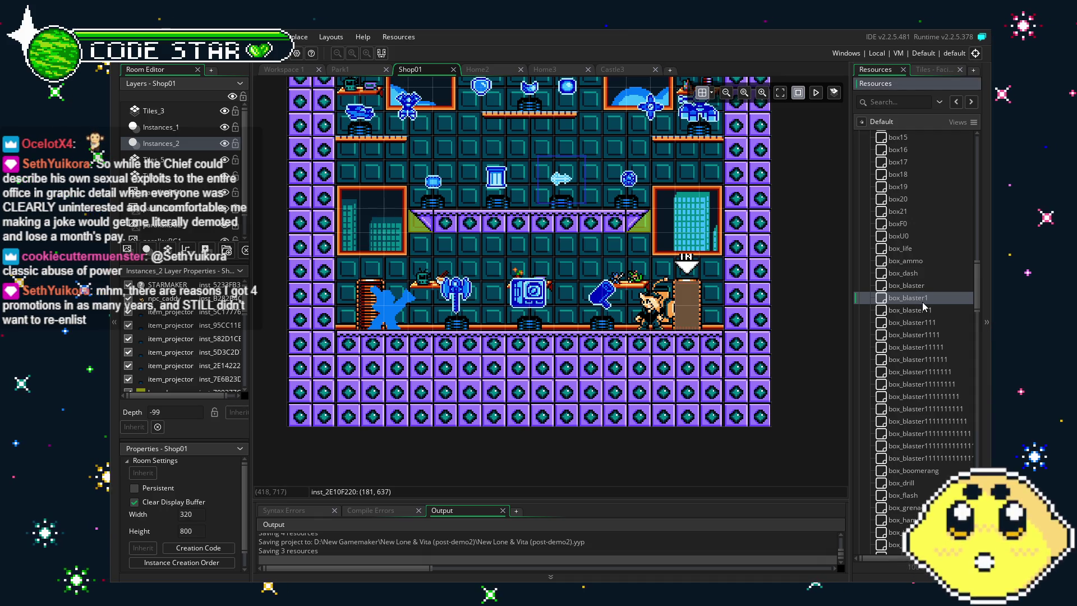
scroll(780, 334, up, 3)
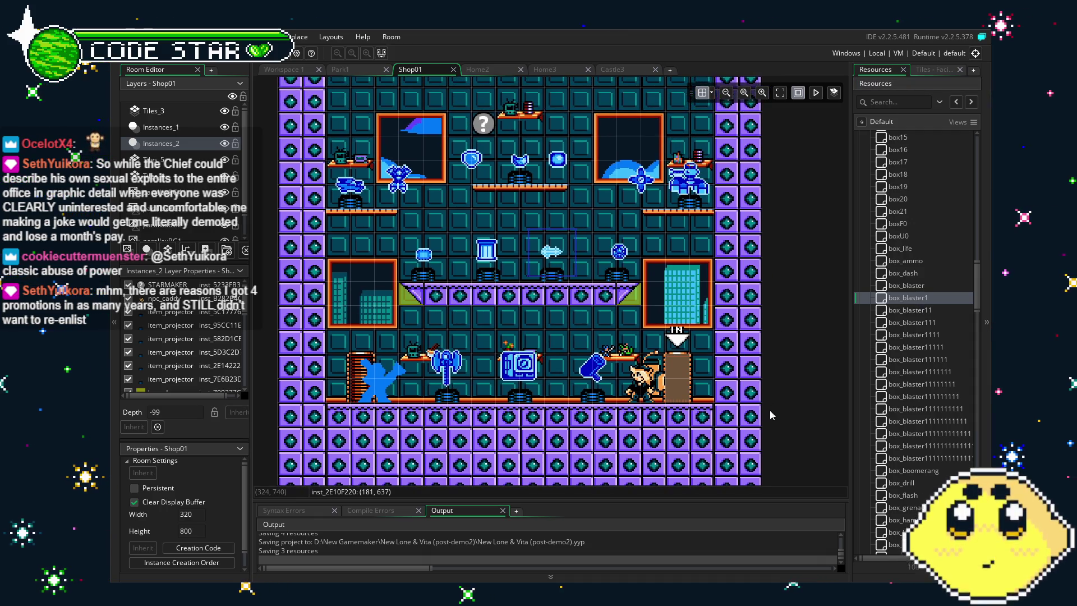
click(921, 299)
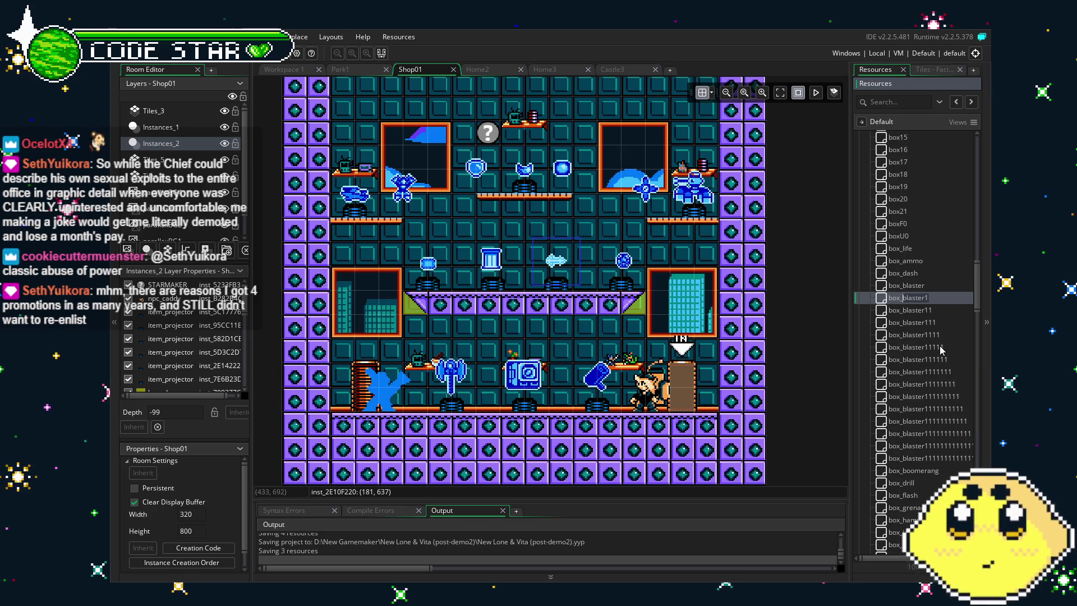
text(box_axe)
key(Return)
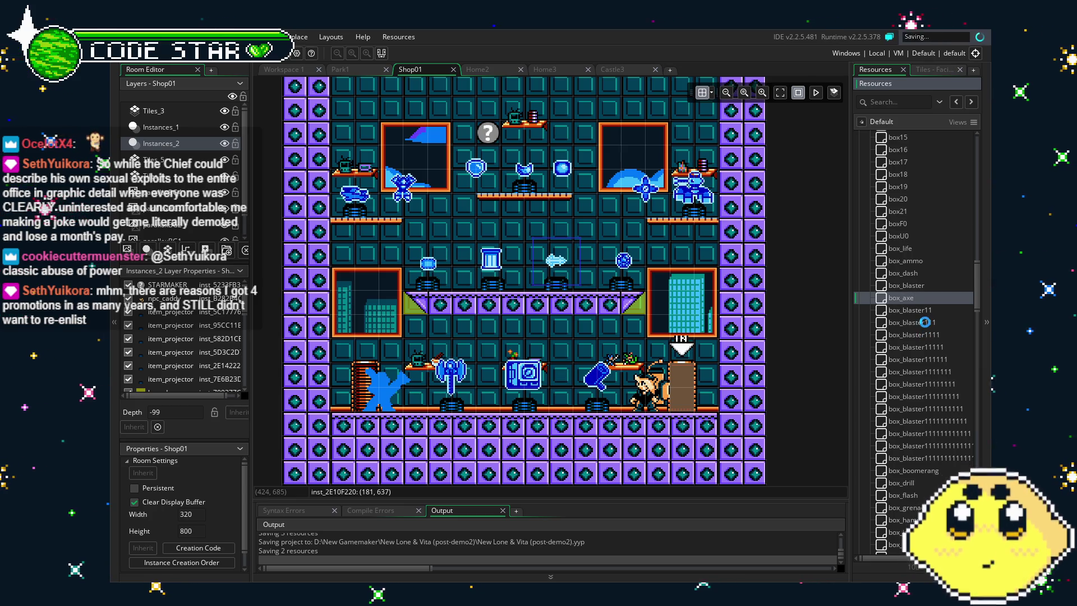
Rename box_blaster11 to box_amp, then select box_blaster111
double_click(927, 310)
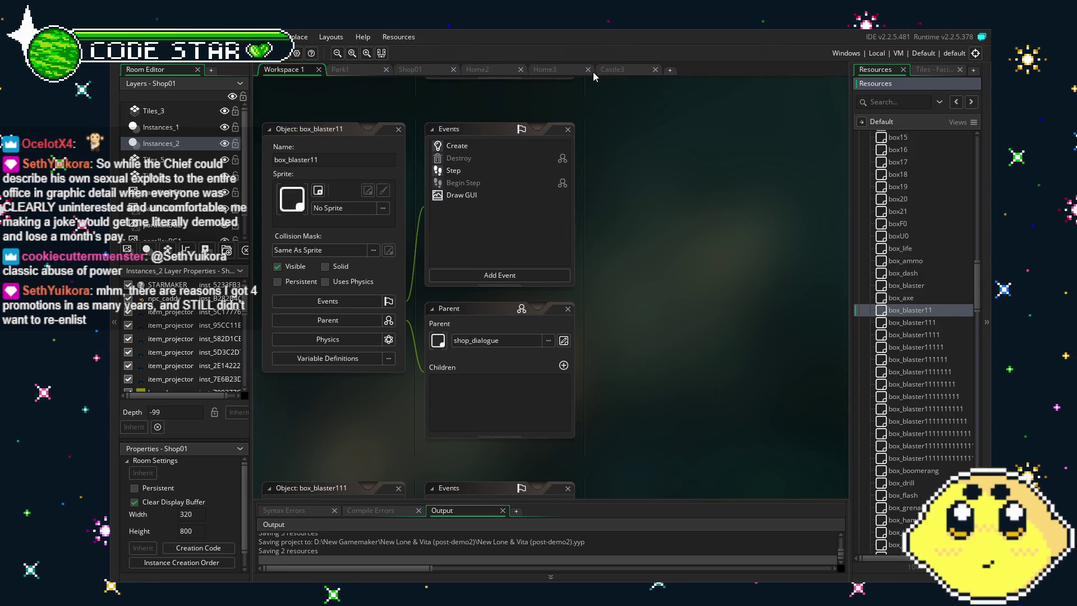
click(423, 71)
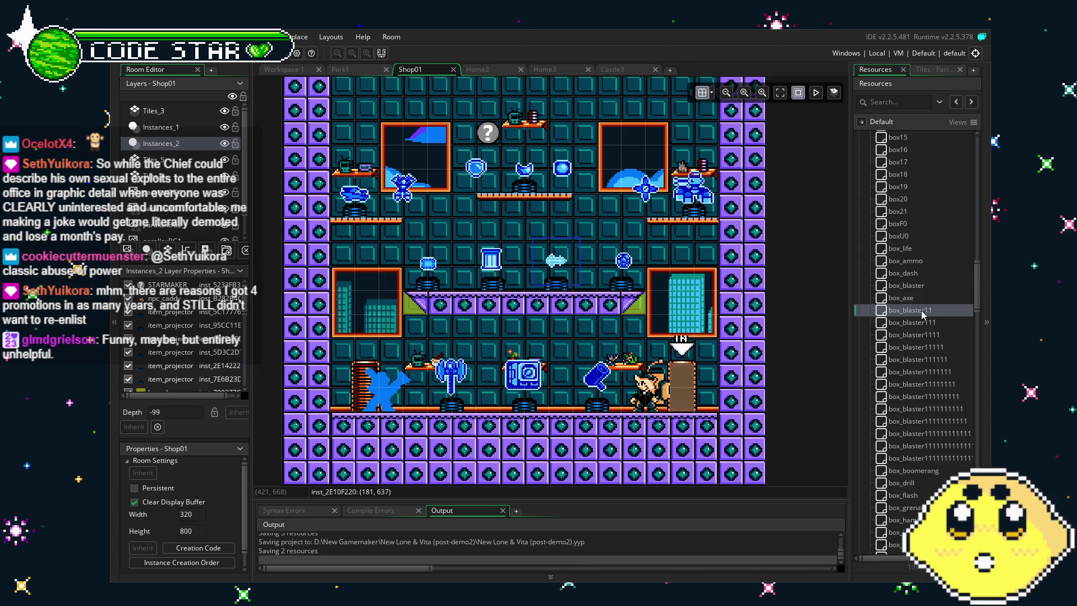
click(927, 313)
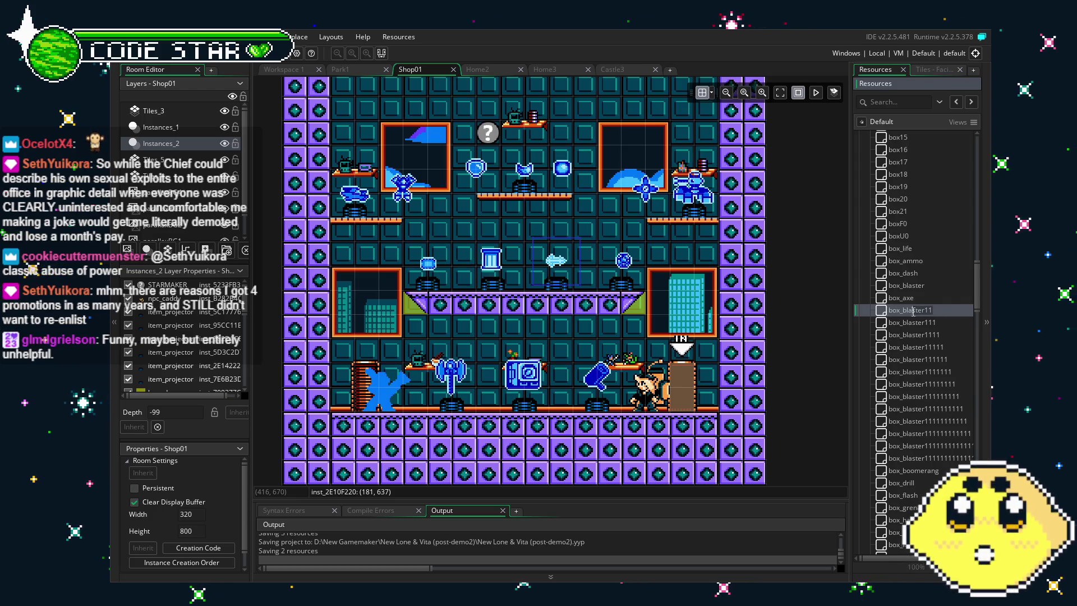
text(box_amp)
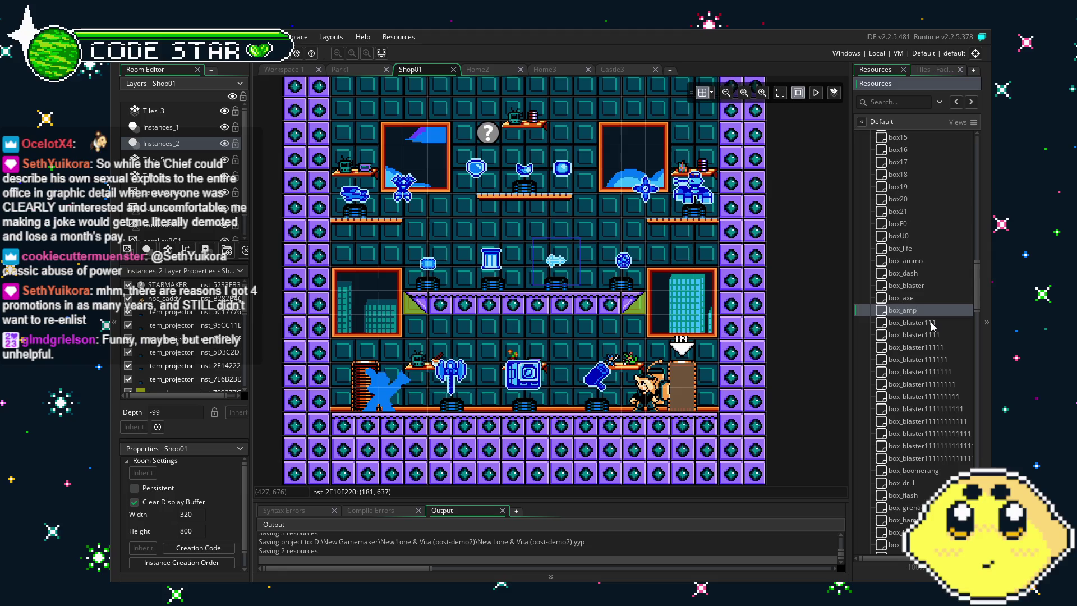
key(Return)
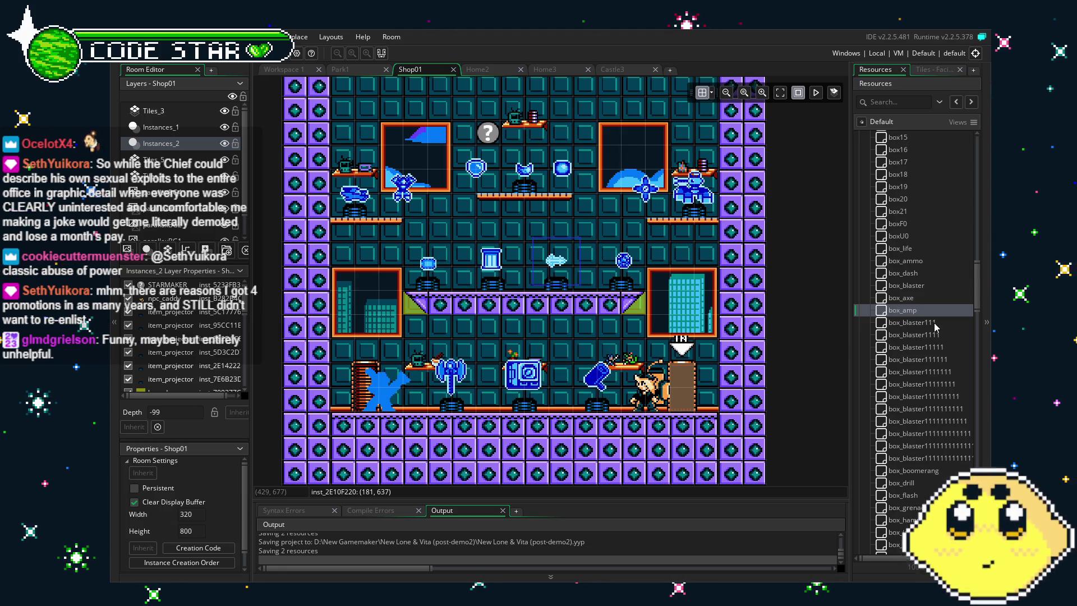
click(935, 324)
text(box_cannon)
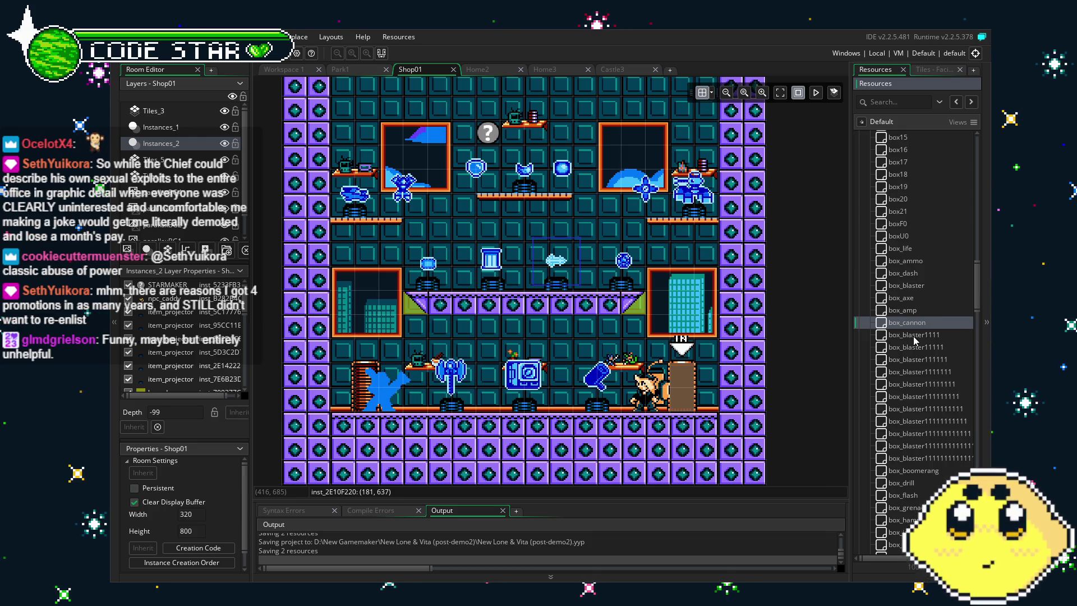
Finish naming the next copies box_cannon, box_chip and box_column
click(846, 329)
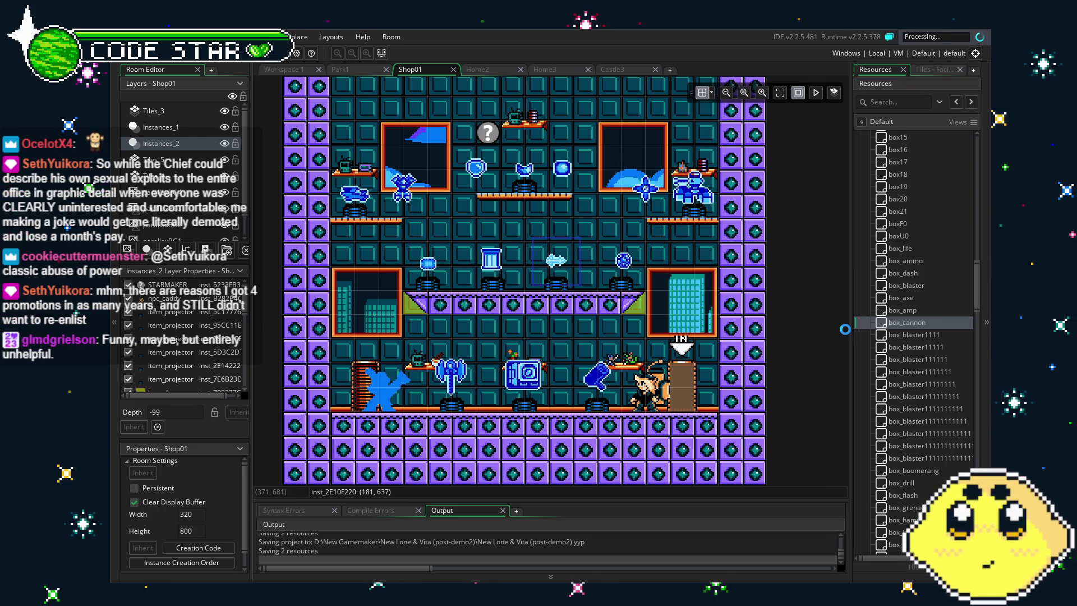
click(930, 335)
text(box_chip)
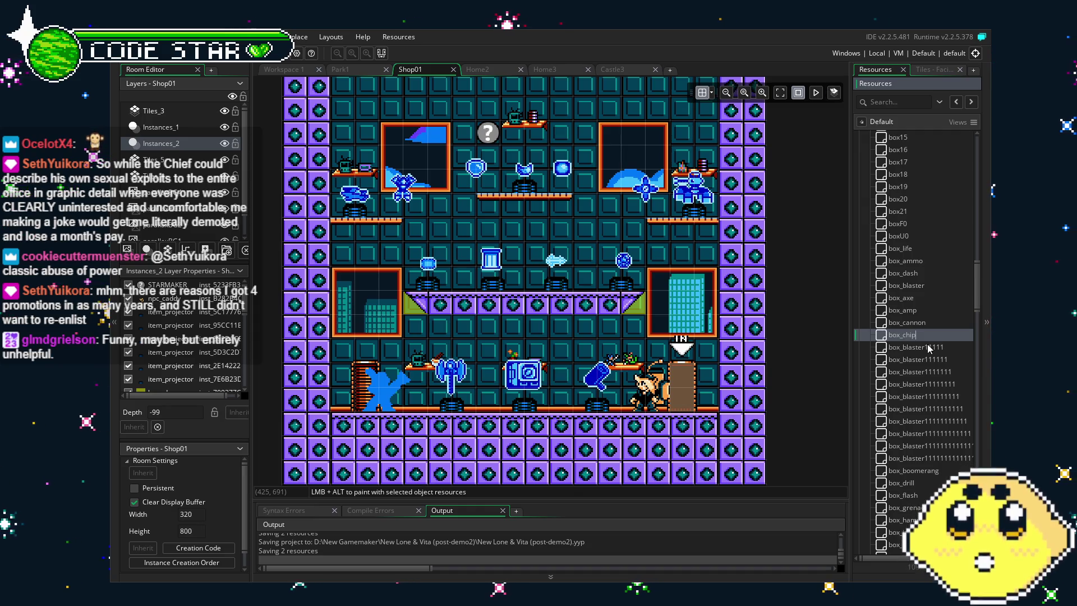
click(766, 331)
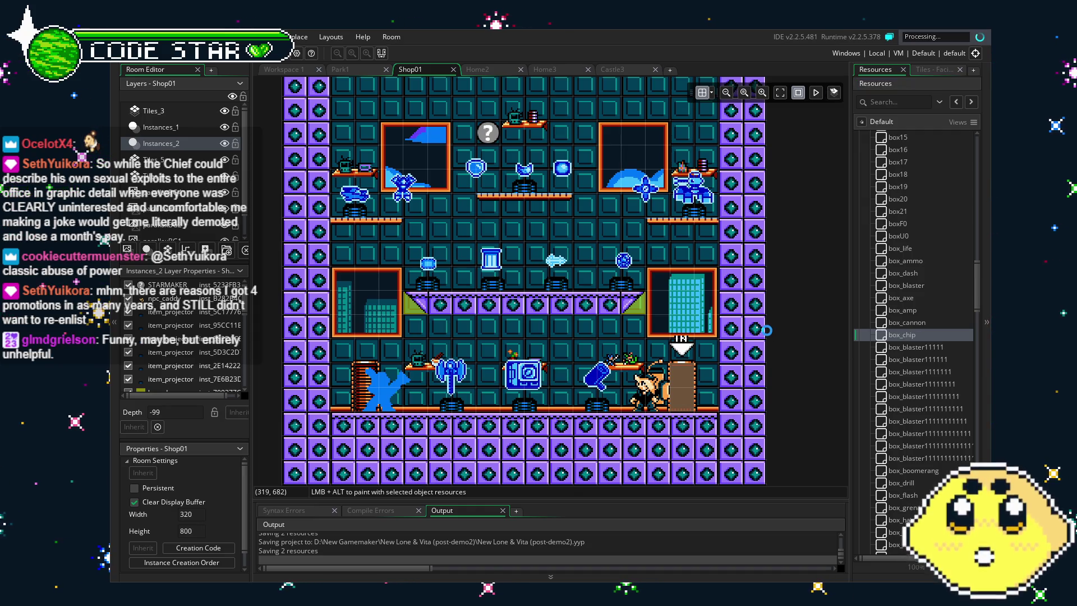
click(918, 348)
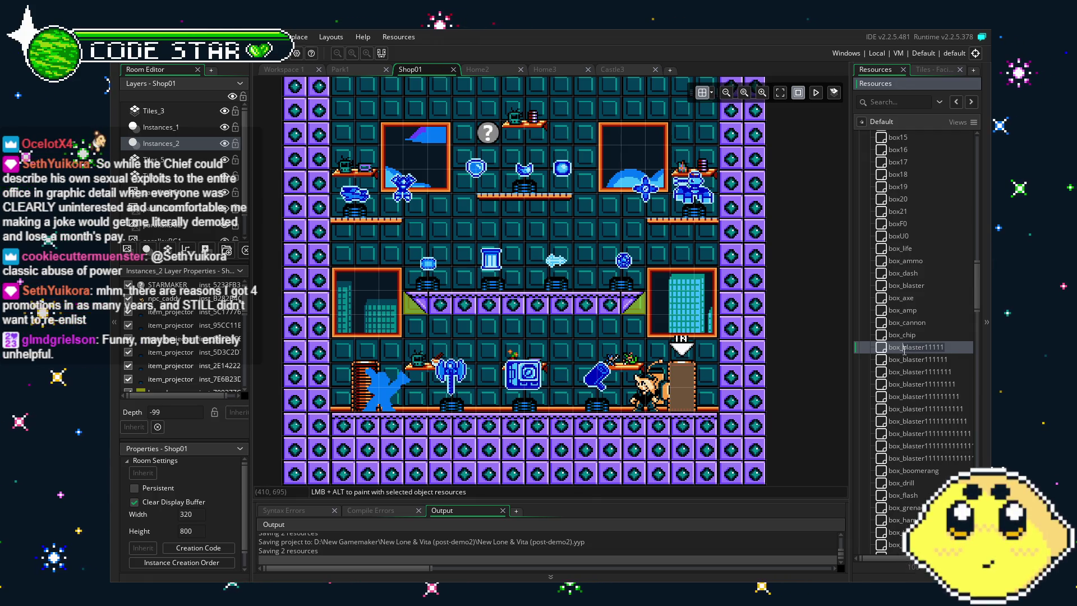
text(box_column)
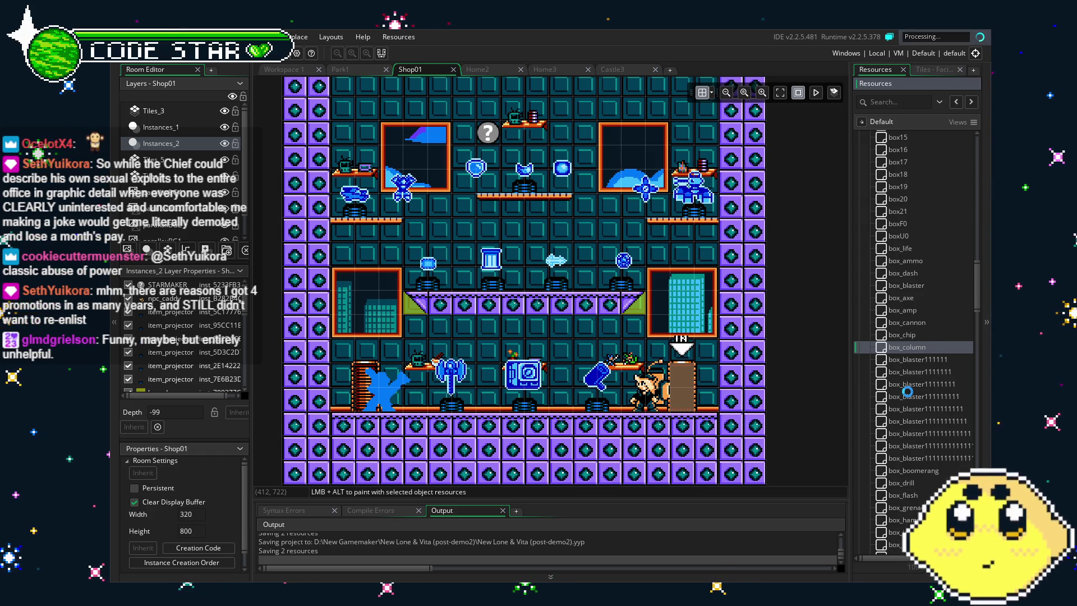
click(925, 371)
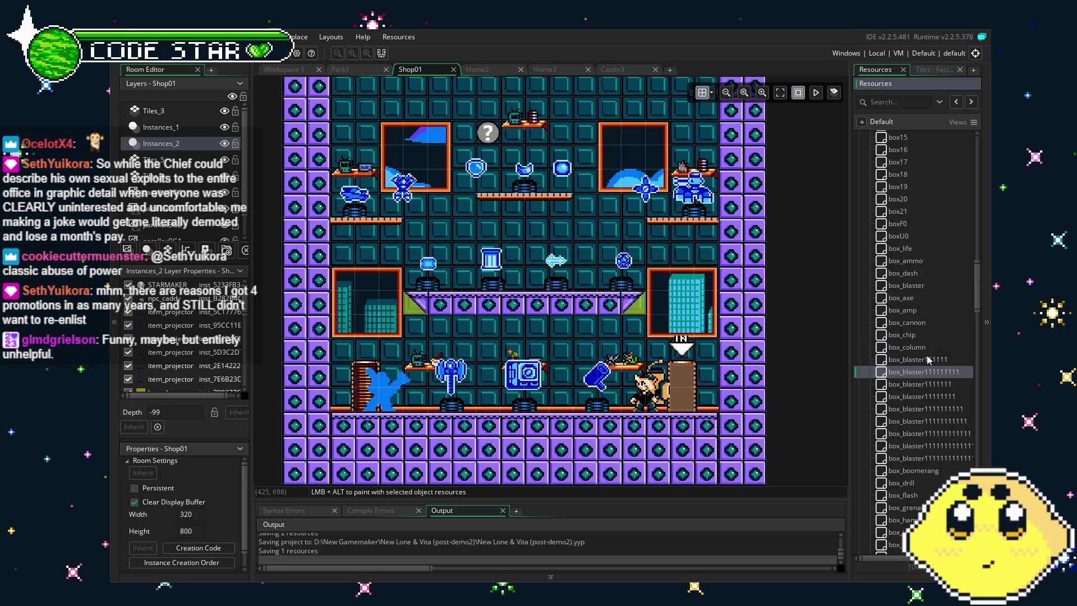
Rename box_blaster111111 to box_darts
click(928, 357)
scroll(924, 340, down, 2)
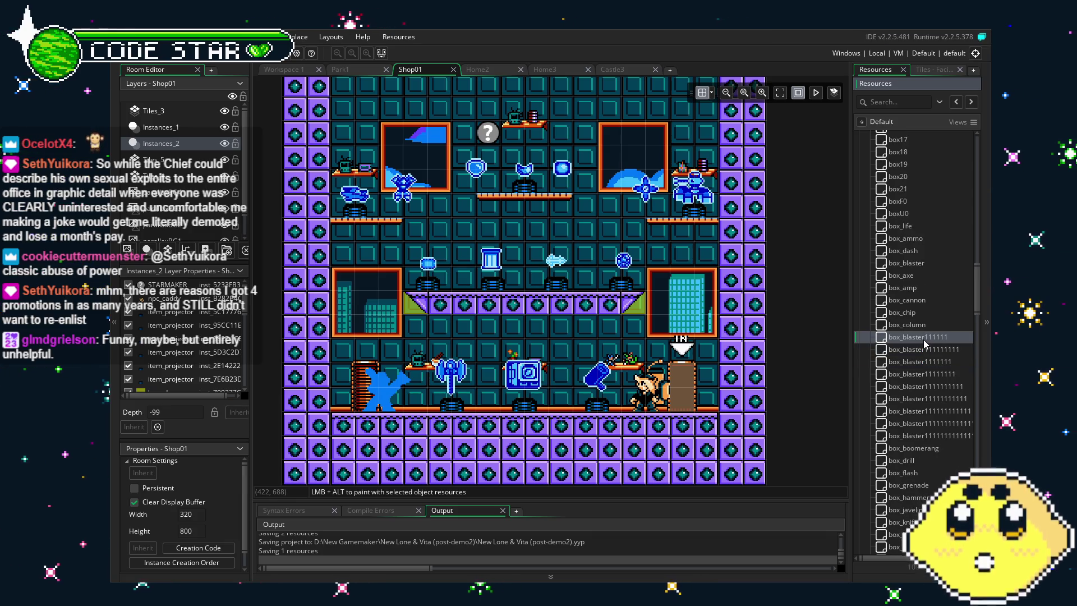
click(953, 339)
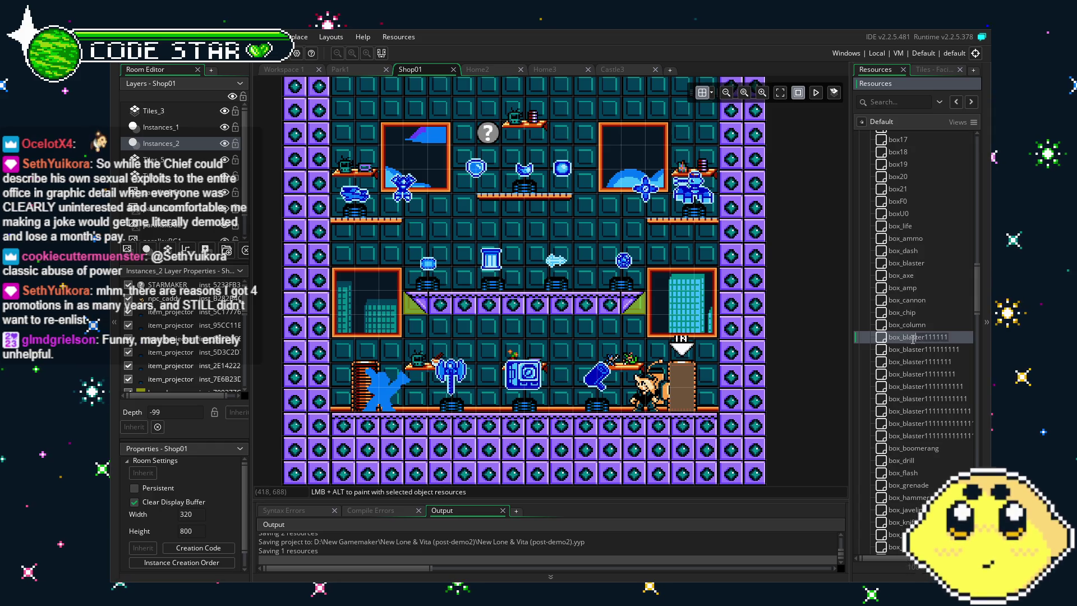
key(shift+End)
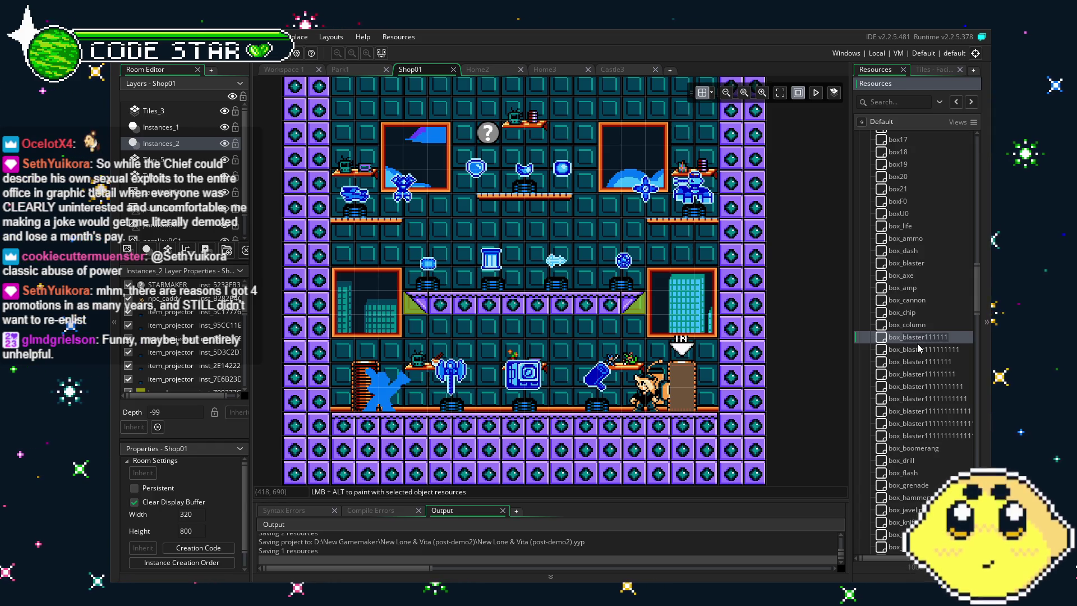
text(darts)
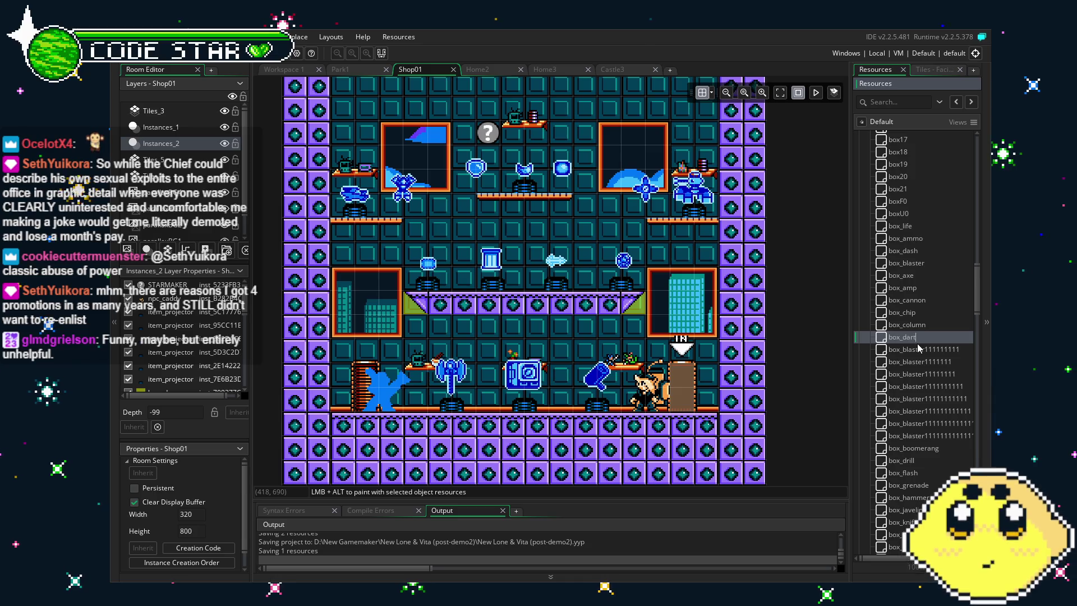
key(Return)
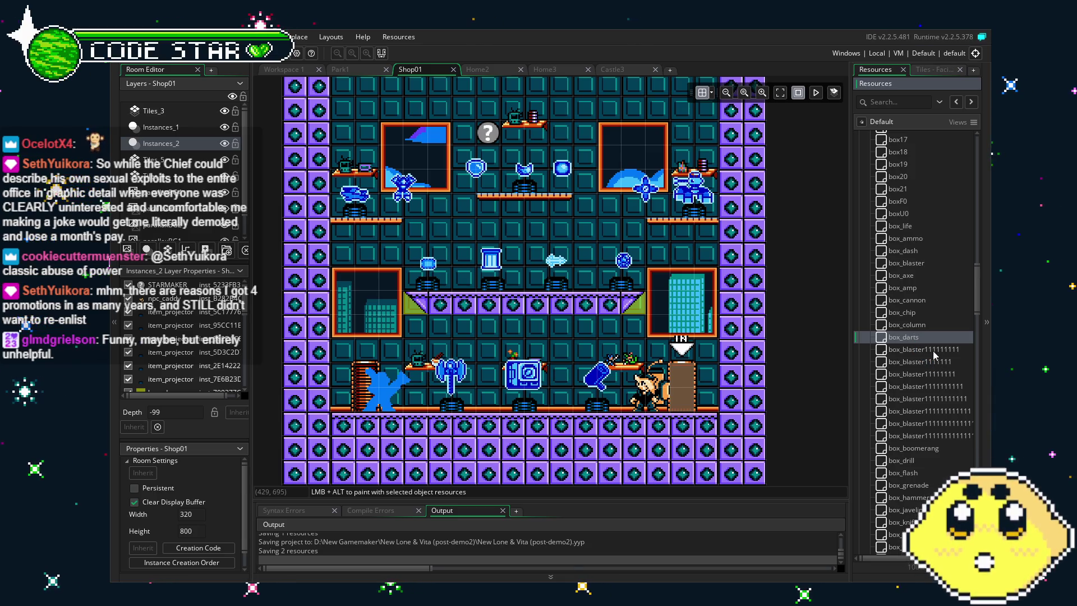
Rename the following blaster placeholder to box_dice
click(954, 349)
key(F2)
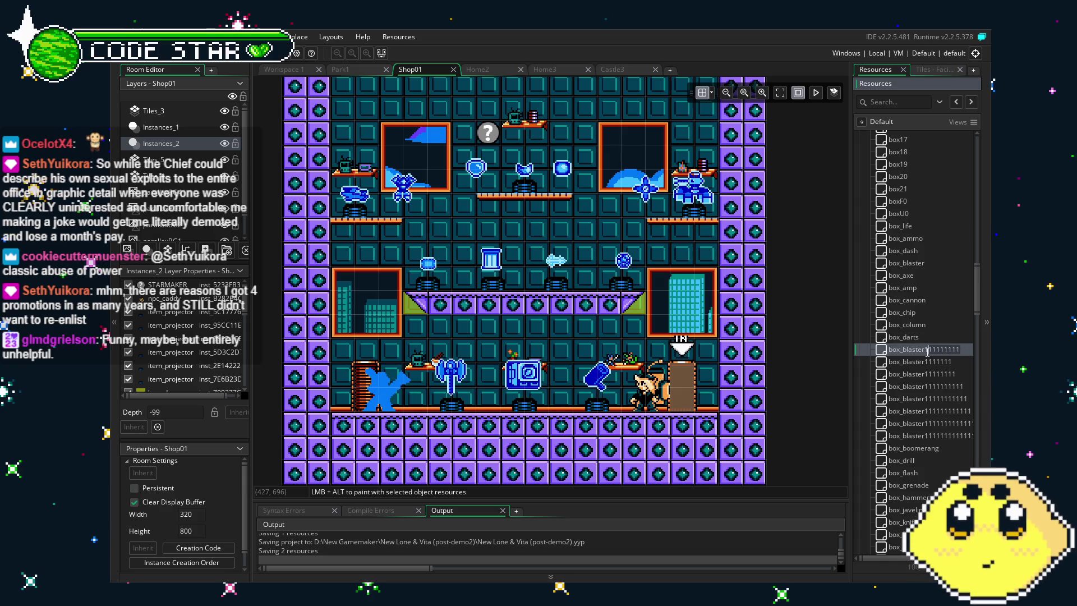
key(Home)
key(Right)
key(Right)
key(Right)
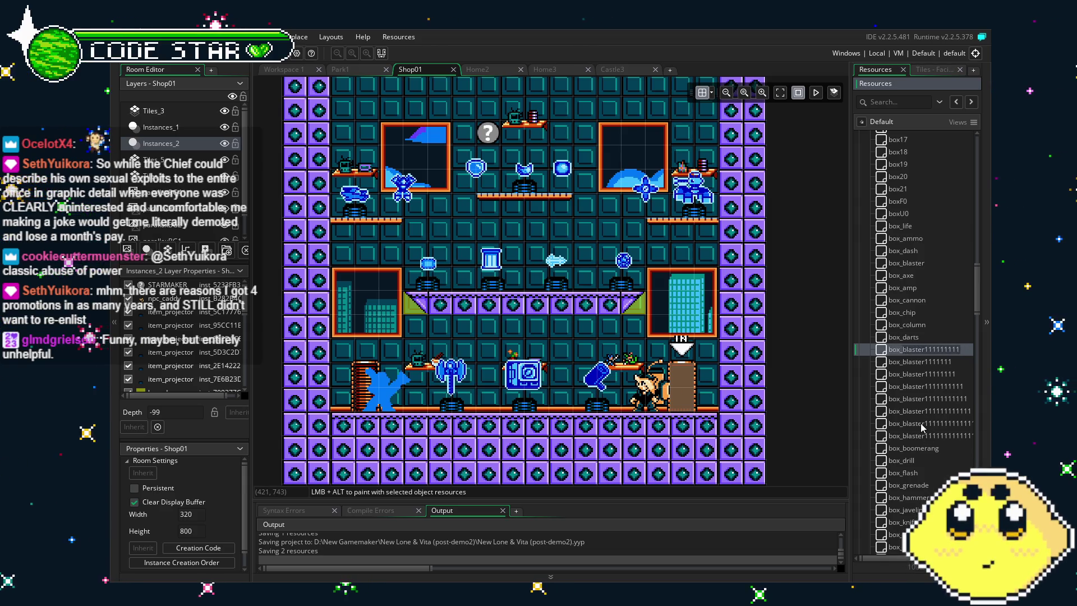
key(shift+End)
text(dice)
key(Return)
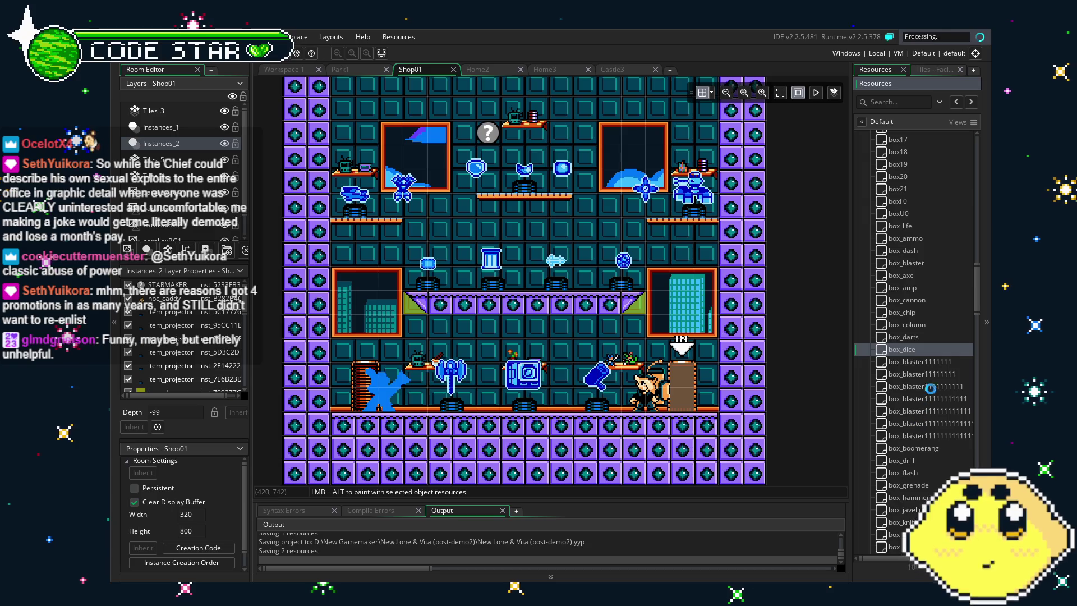
Rename the next two placeholders to box_drone and box_ultimate
key(Down)
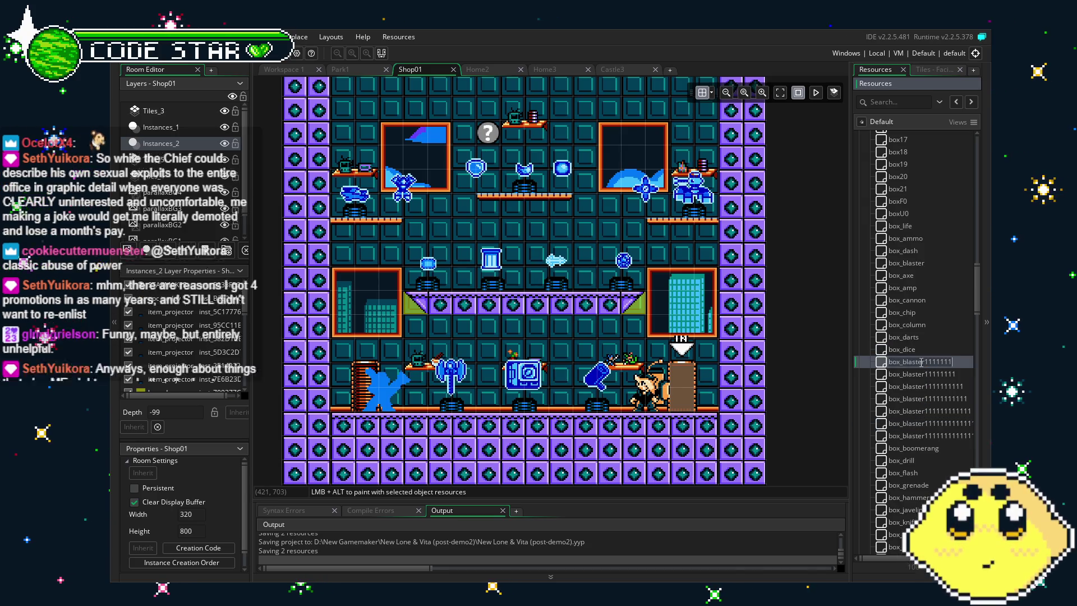
key(F2)
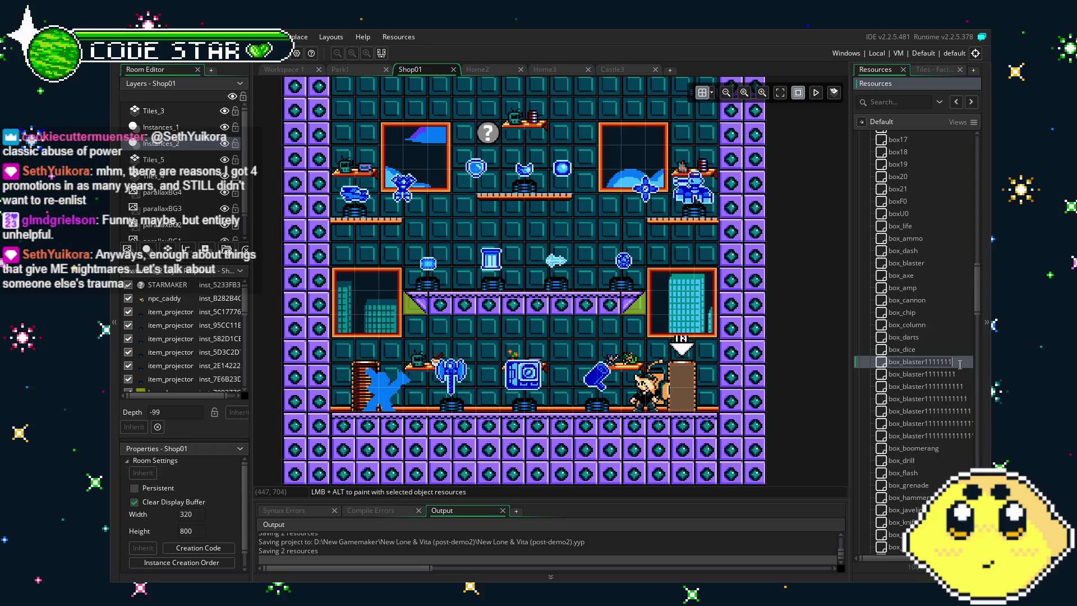
click(907, 363)
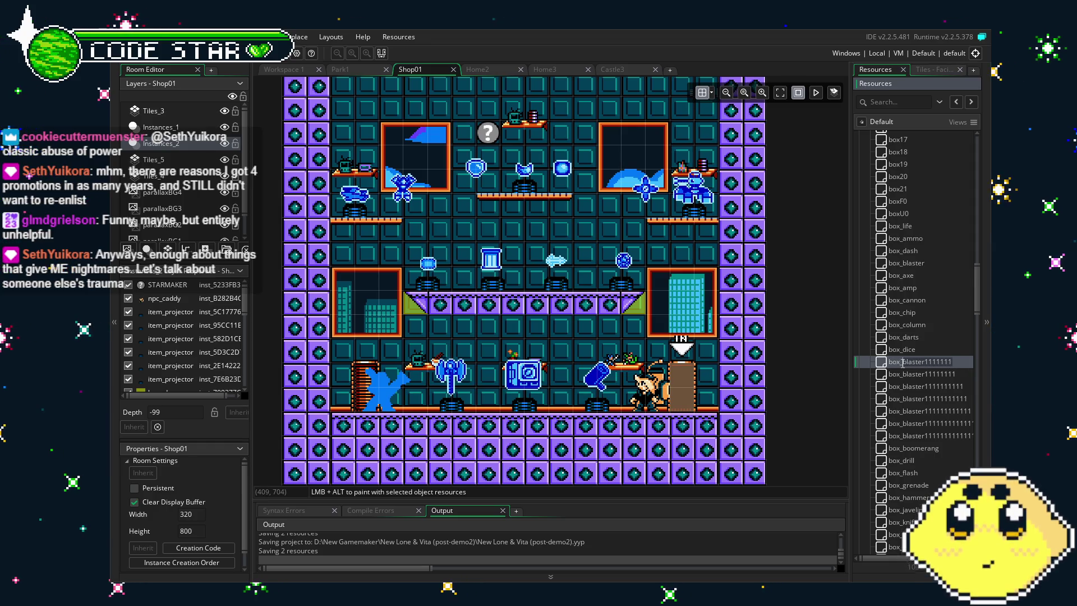
key(Delete)
key(Delete)
key(Delete)
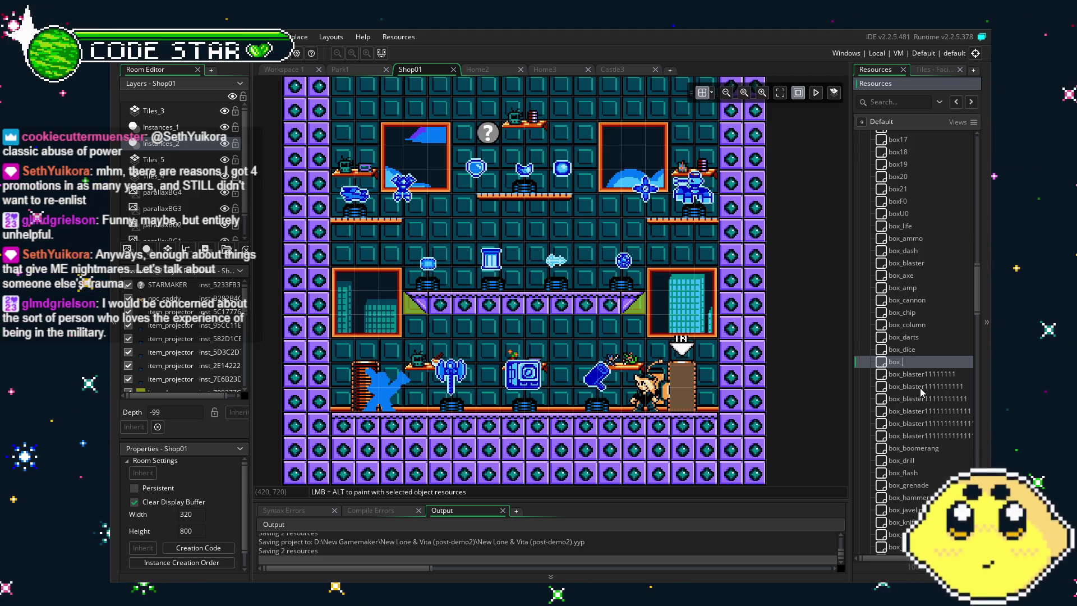
text(drone)
key(Return)
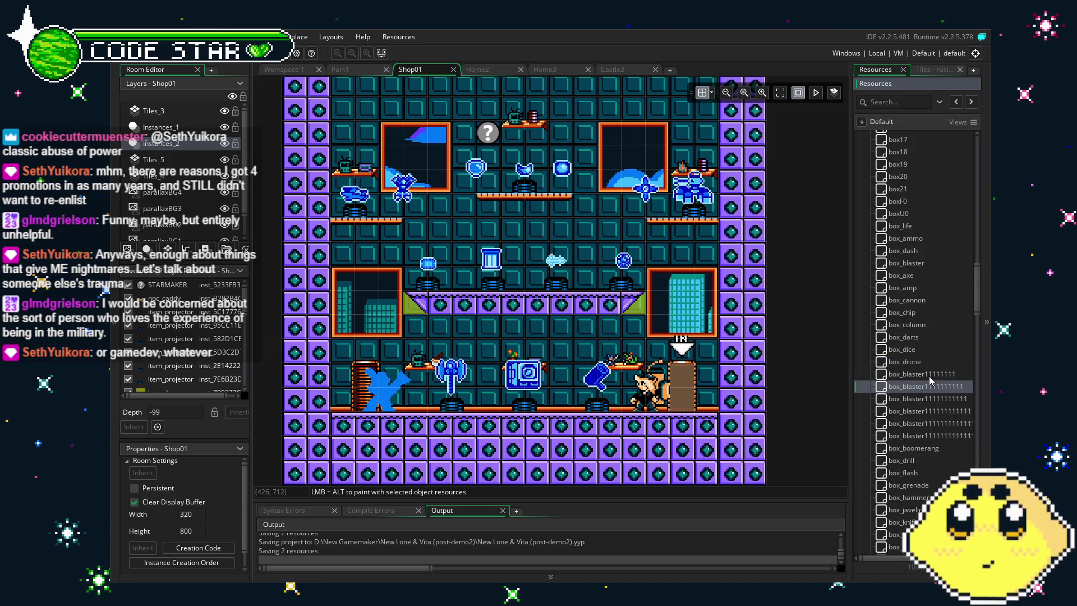
click(926, 375)
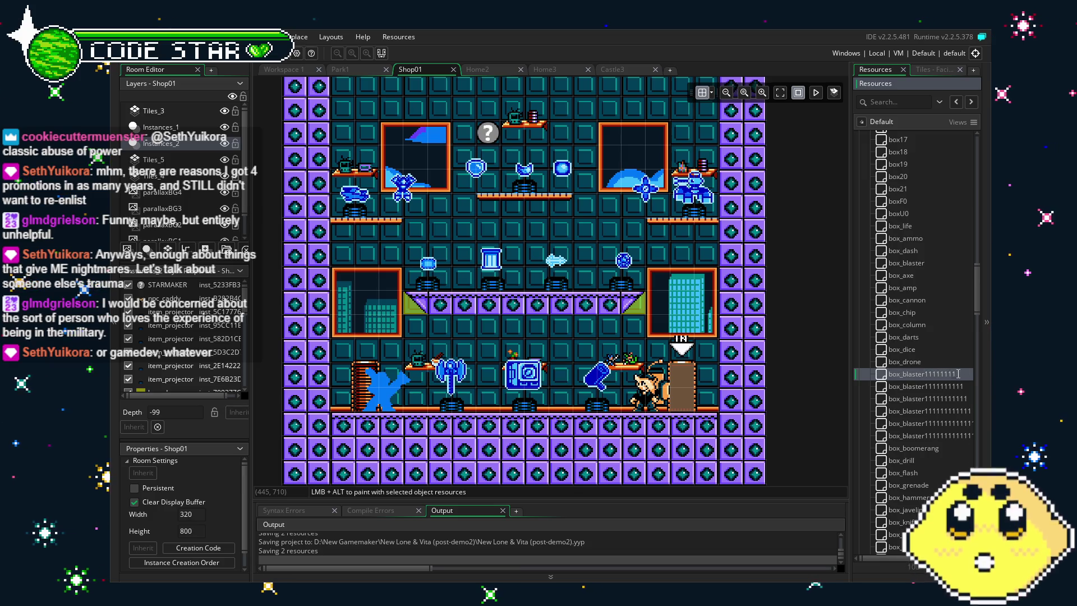
click(926, 386)
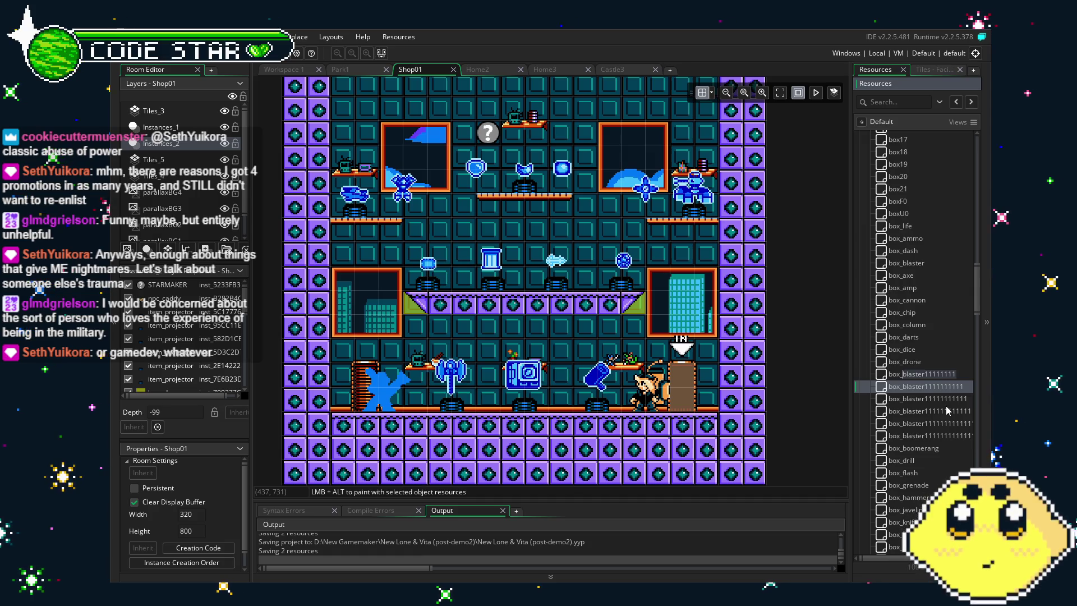
text(ultimate)
key(Return)
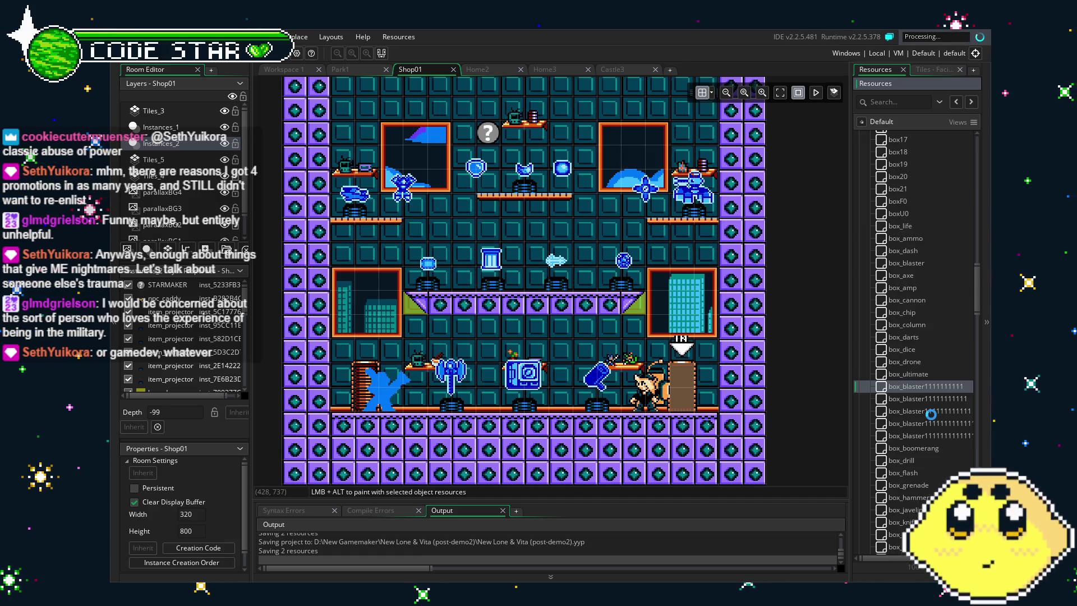
Open box_ultimate's editor, return to Shop01, and rename placeholders to box_shield and box_laser
double_click(924, 390)
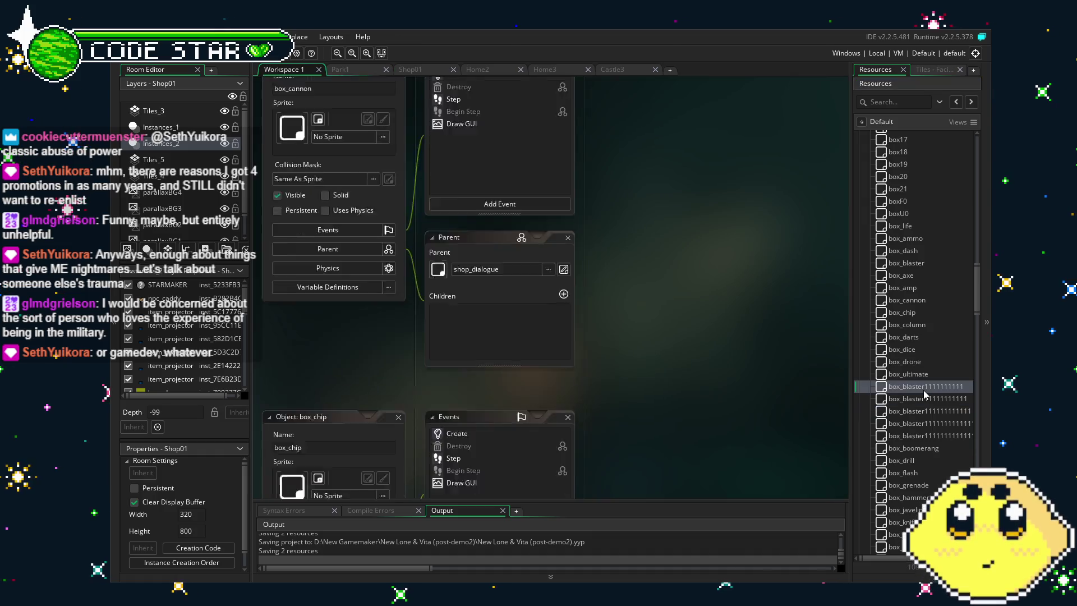
key(ctrl+Tab)
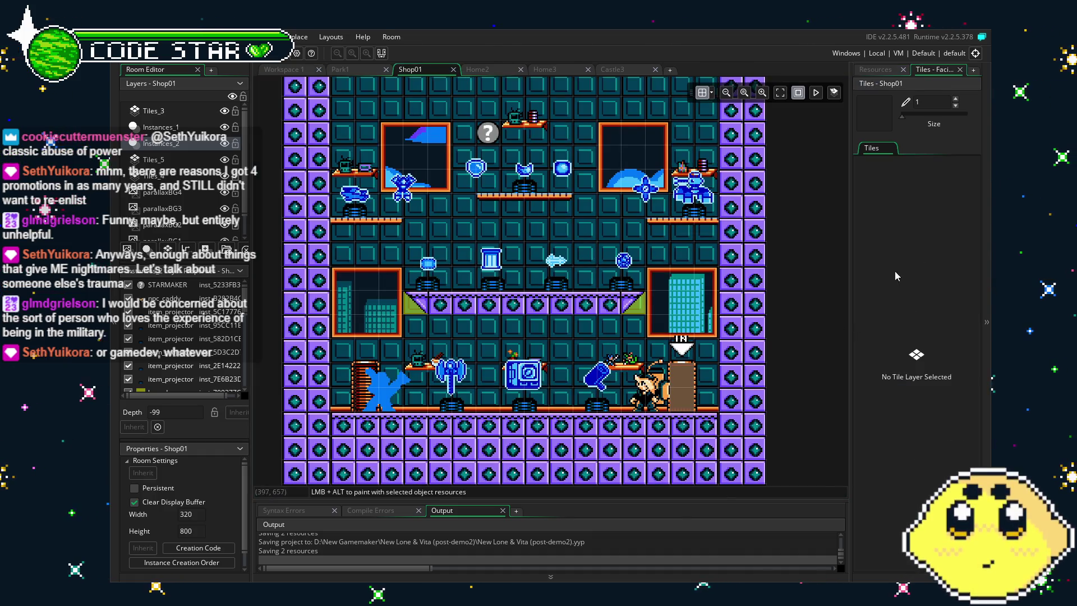
key(ctrl+alt+r)
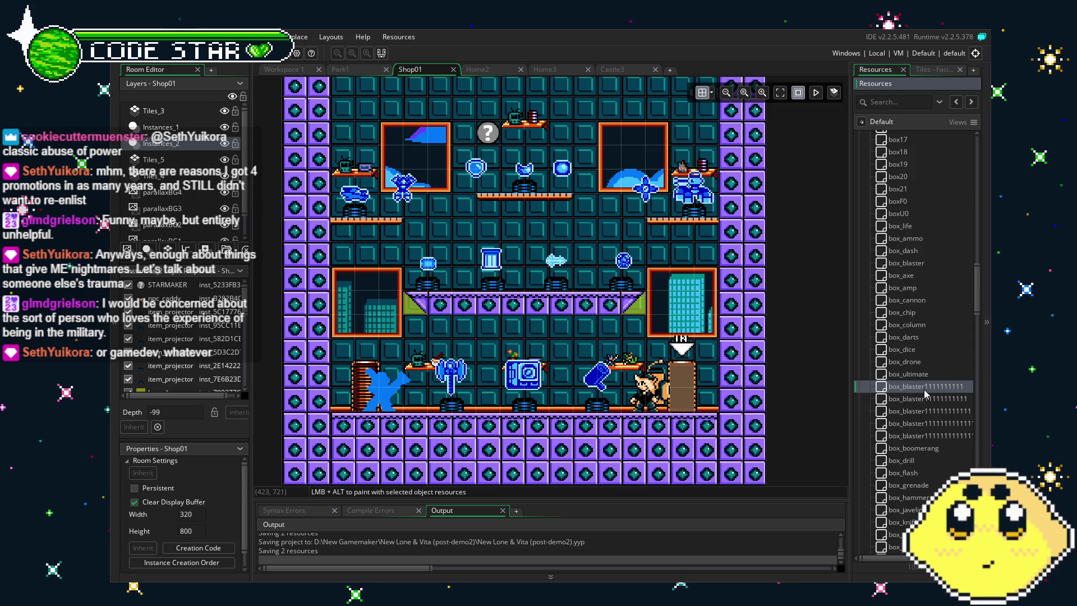
click(967, 387)
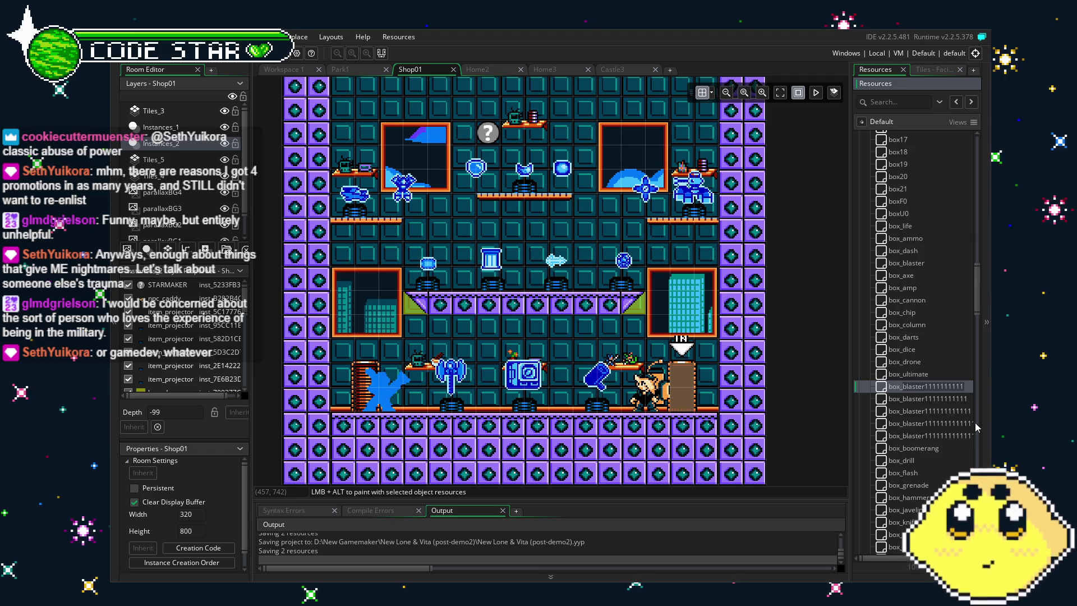
text(box_shield)
key(Return)
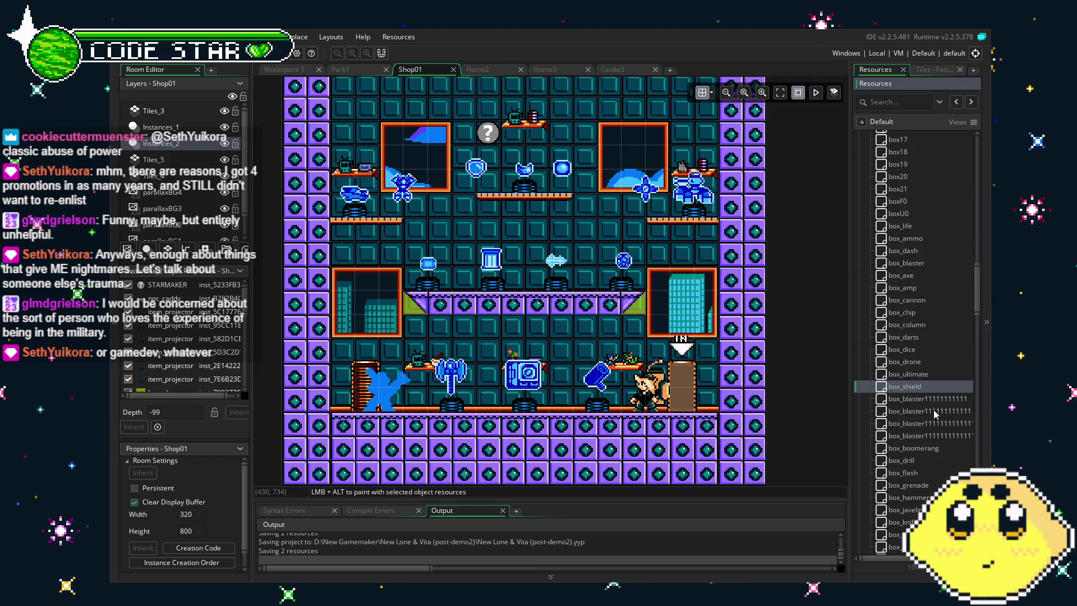
click(935, 412)
click(949, 399)
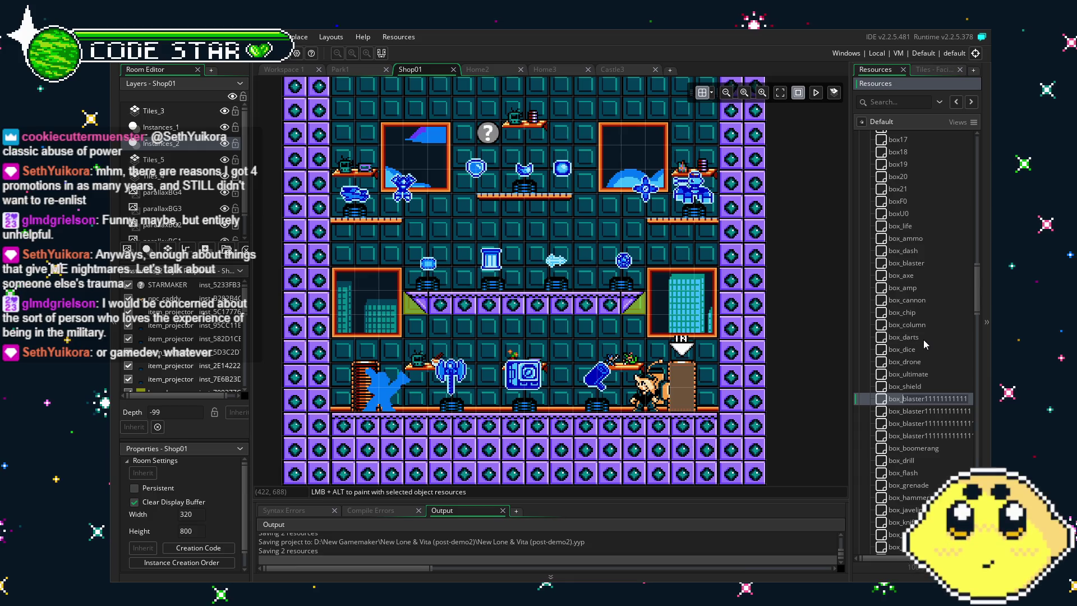
text(box_laser)
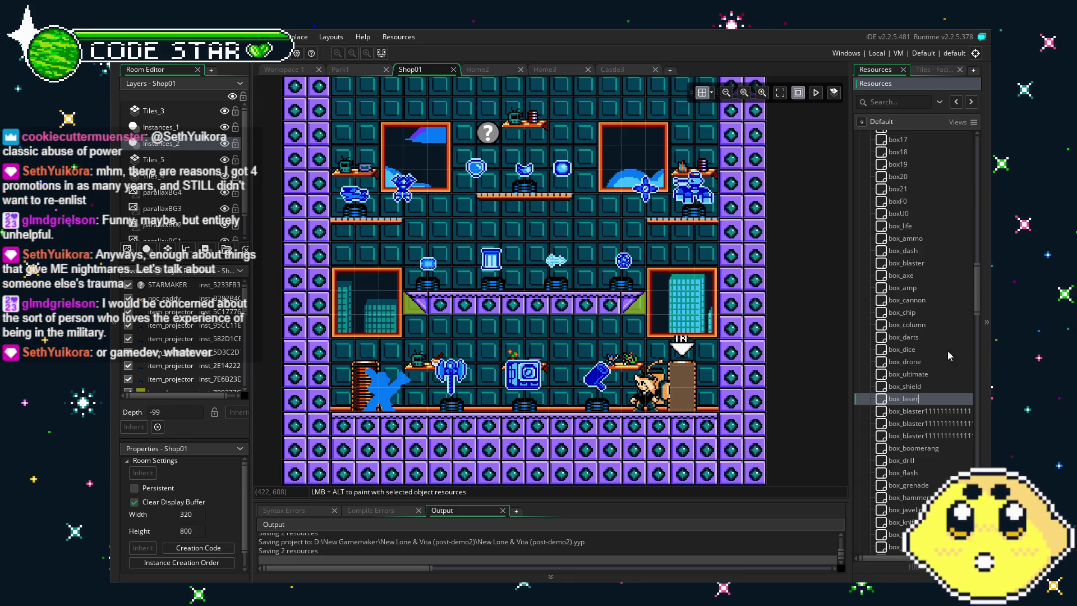
key(Return)
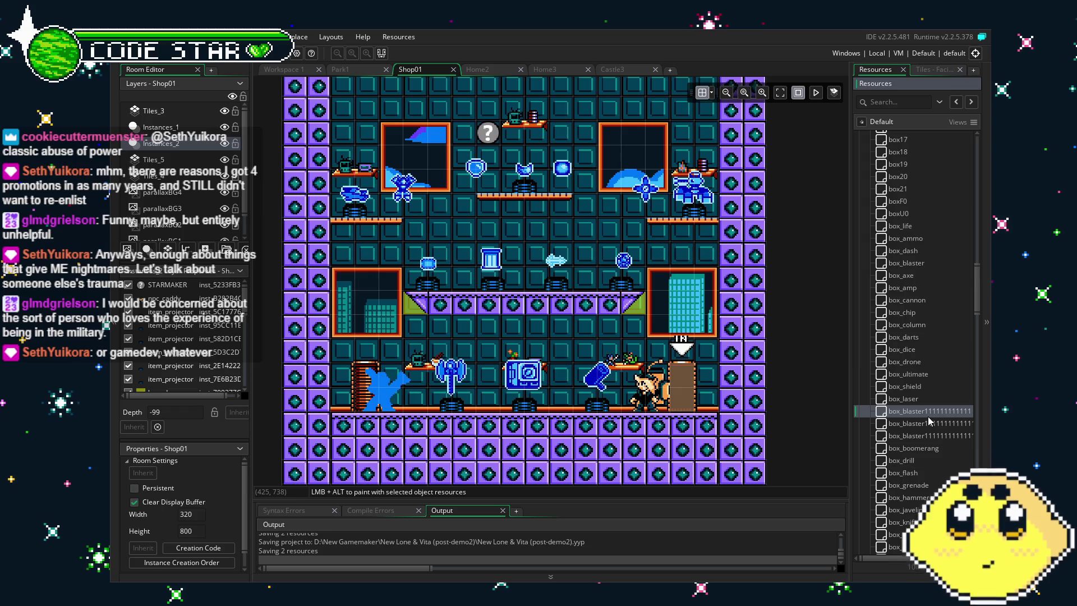
Rename the last three placeholders to box_mine, box_shuriken and box_tank
click(930, 411)
key(F2)
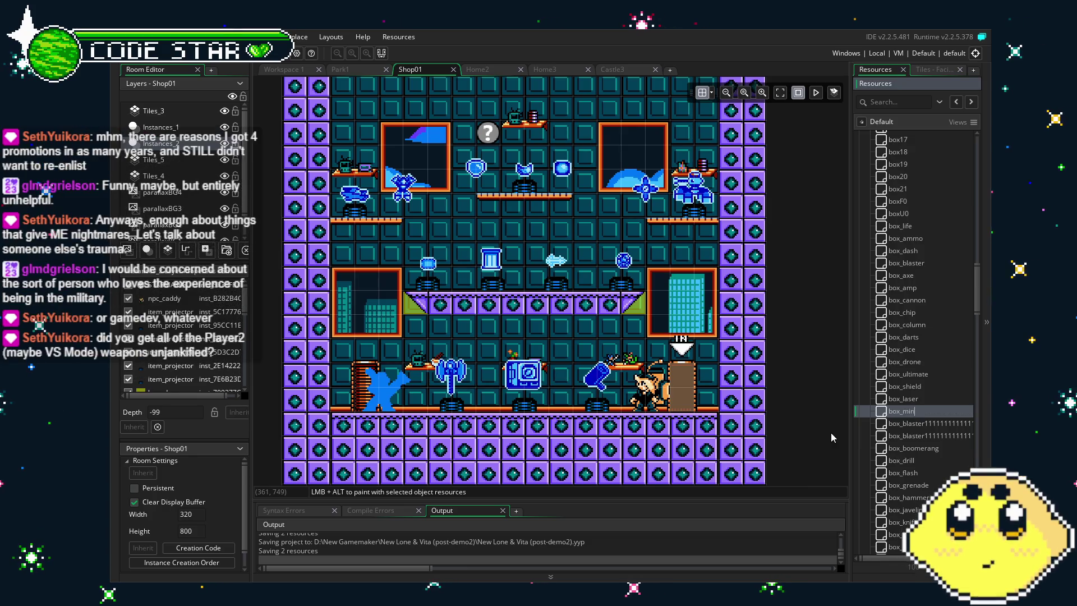
text(box_mine)
key(Return)
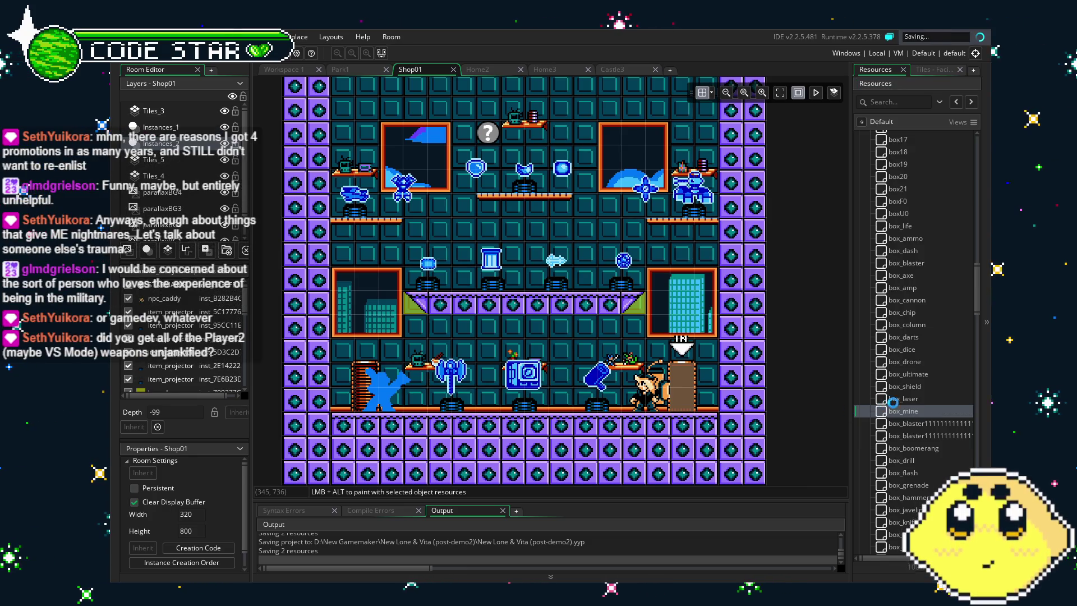
click(926, 424)
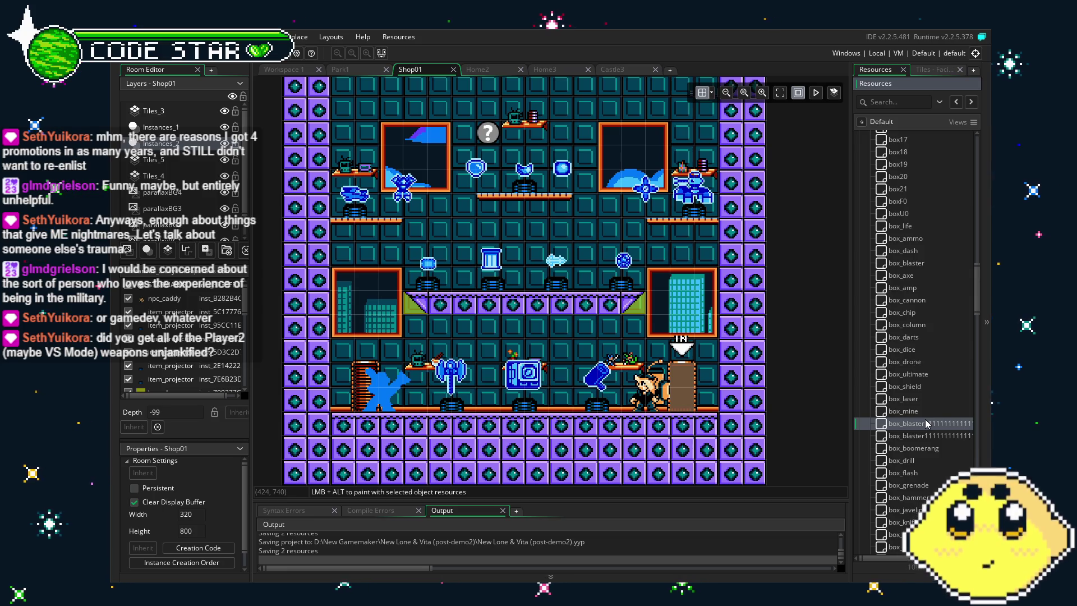
click(906, 422)
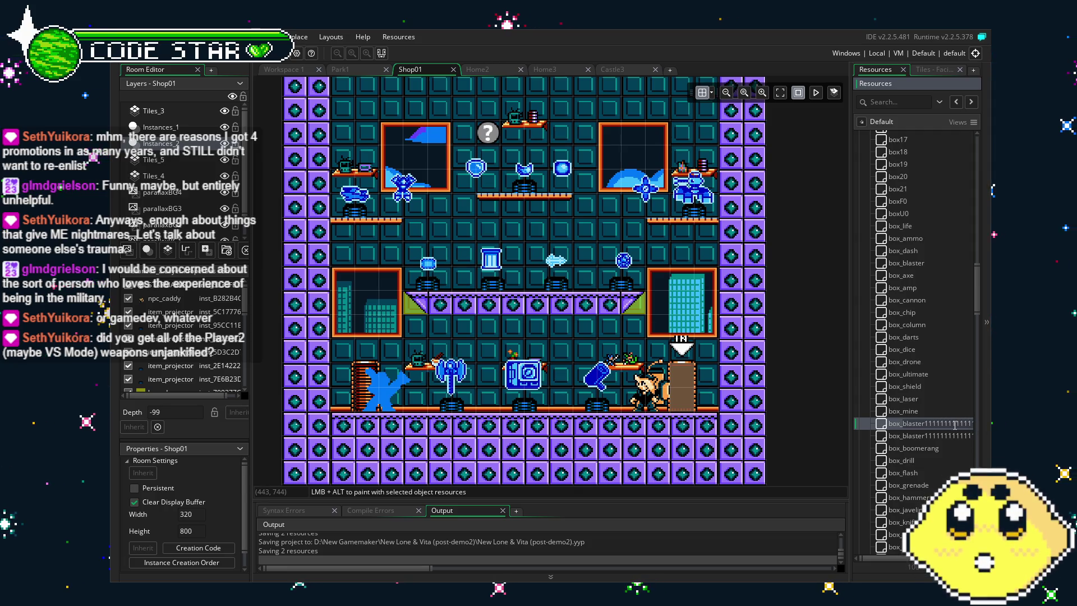
text(box_shuriken)
key(Return)
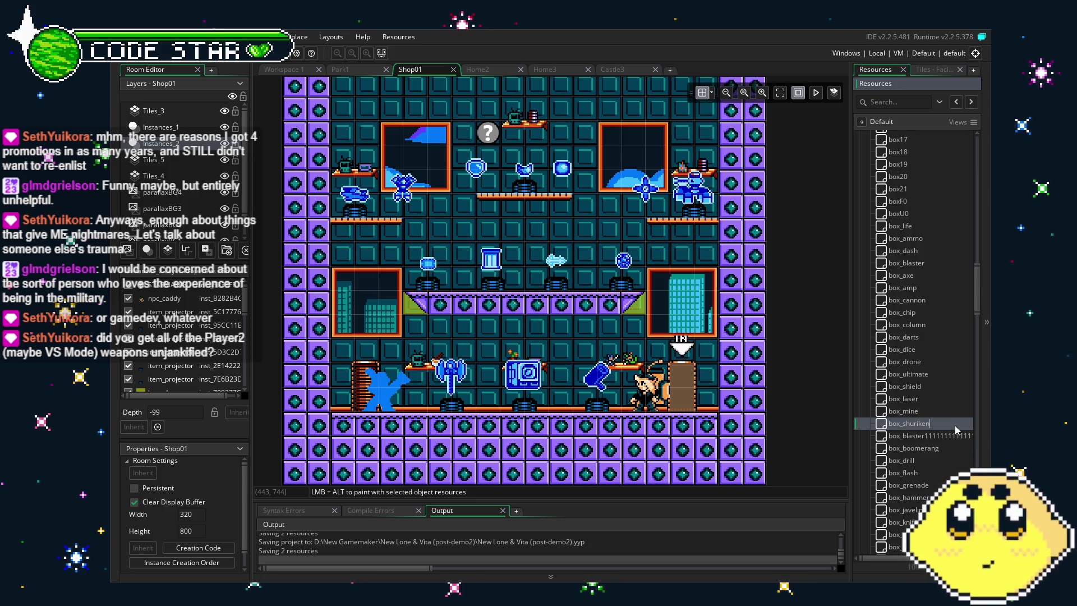
key(Up)
click(913, 436)
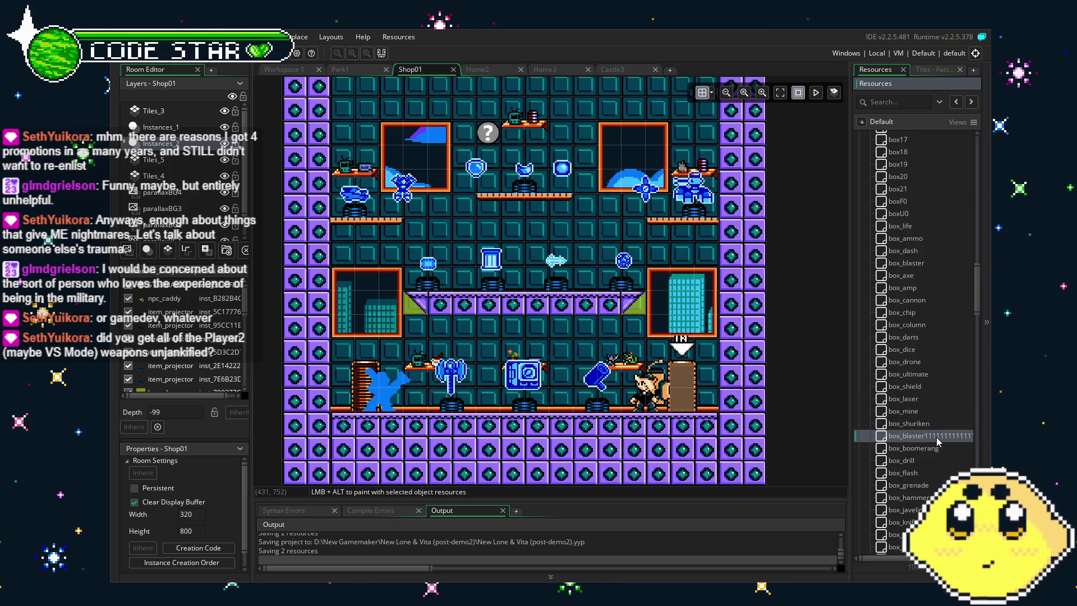
click(904, 436)
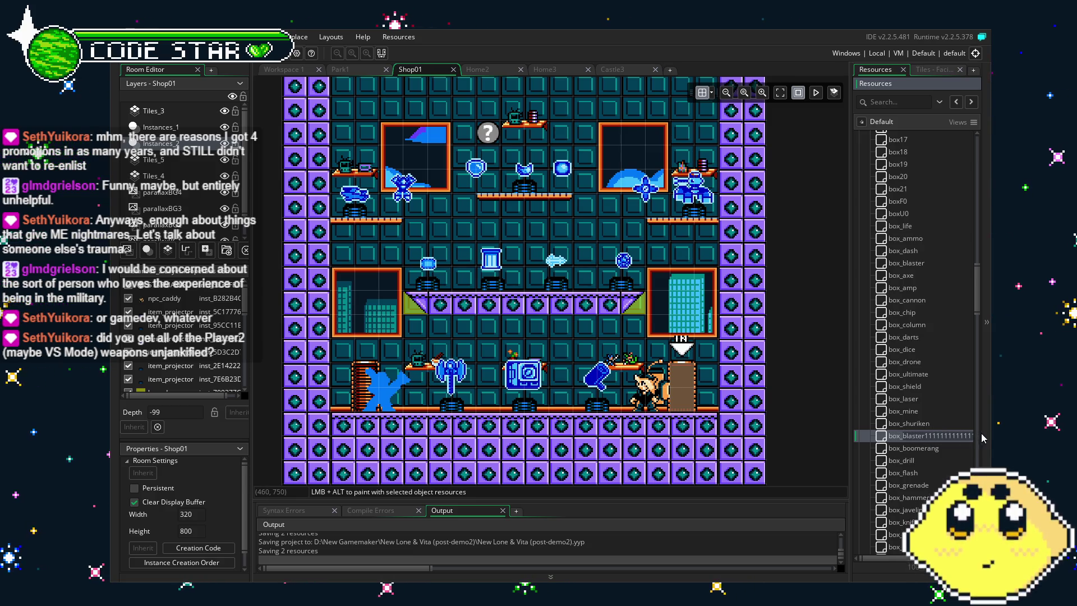
text(box_tank)
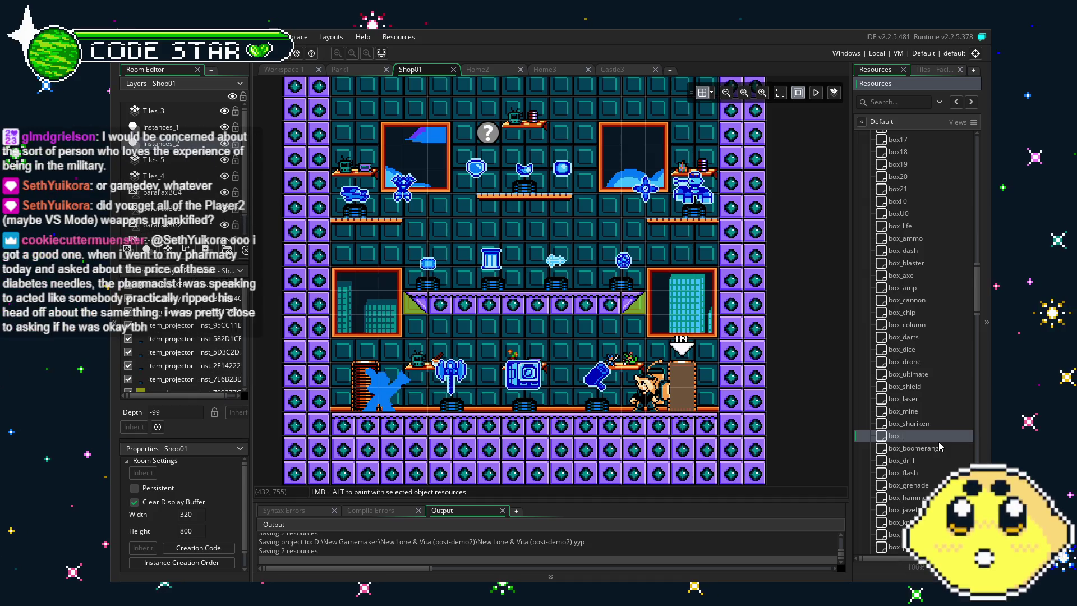
key(Return)
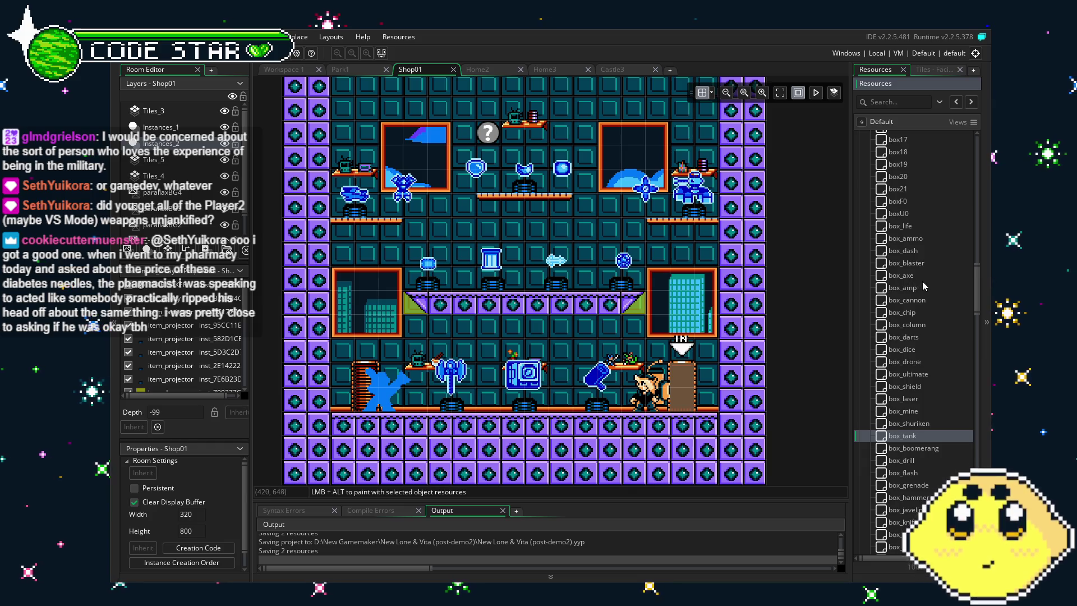
Move box_amp and box_axe higher and reposition box_ultimate among the box objects
mouse_move(926, 285)
mouse_down()
mouse_move(914, 233)
mouse_move(934, 264)
mouse_up()
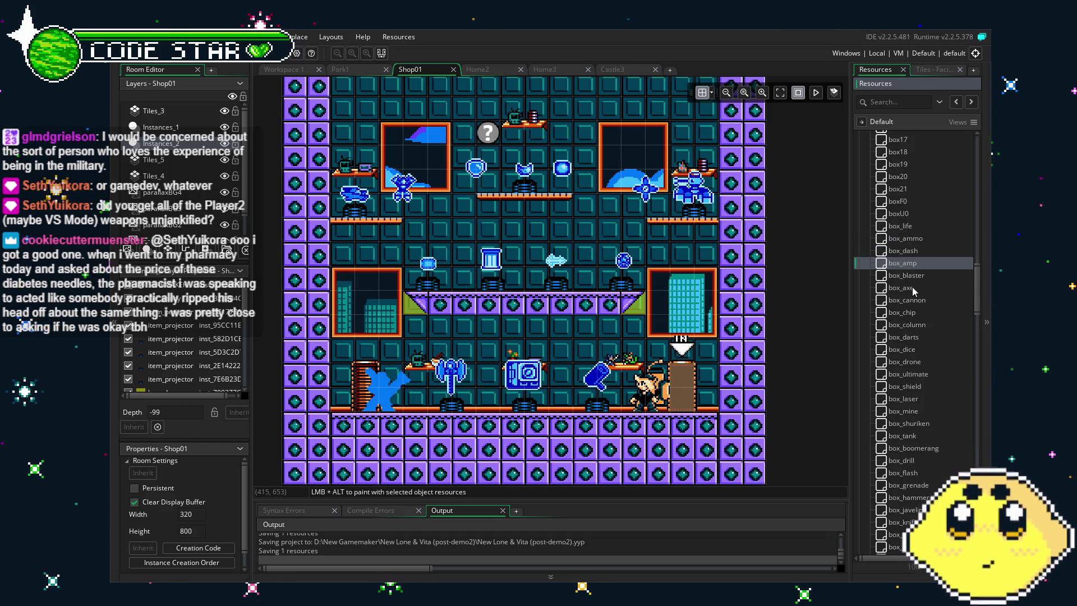
drag(912, 287, 928, 274)
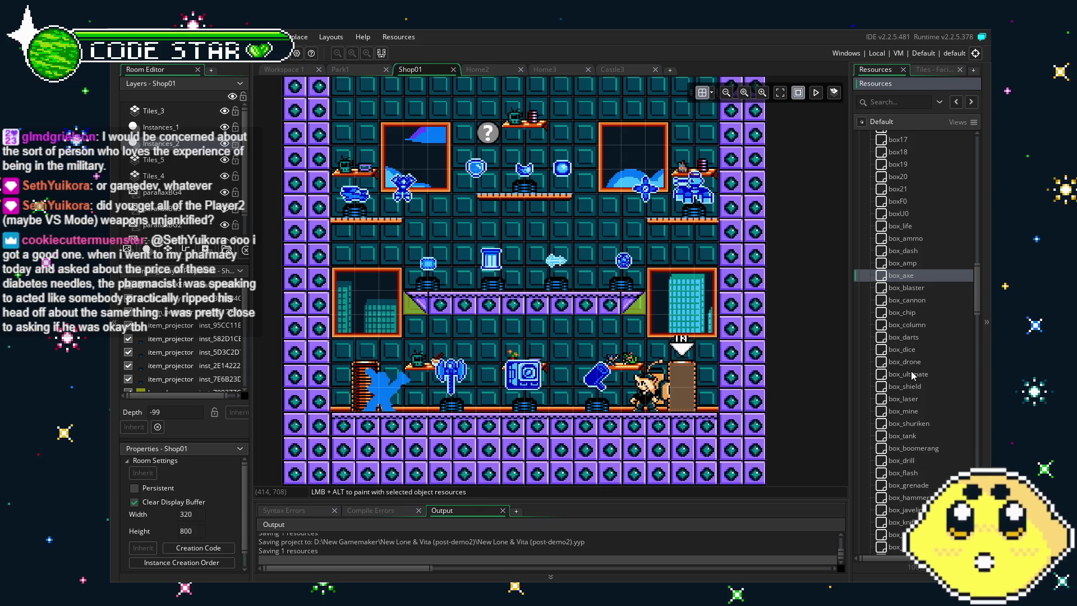
drag(912, 376, 921, 531)
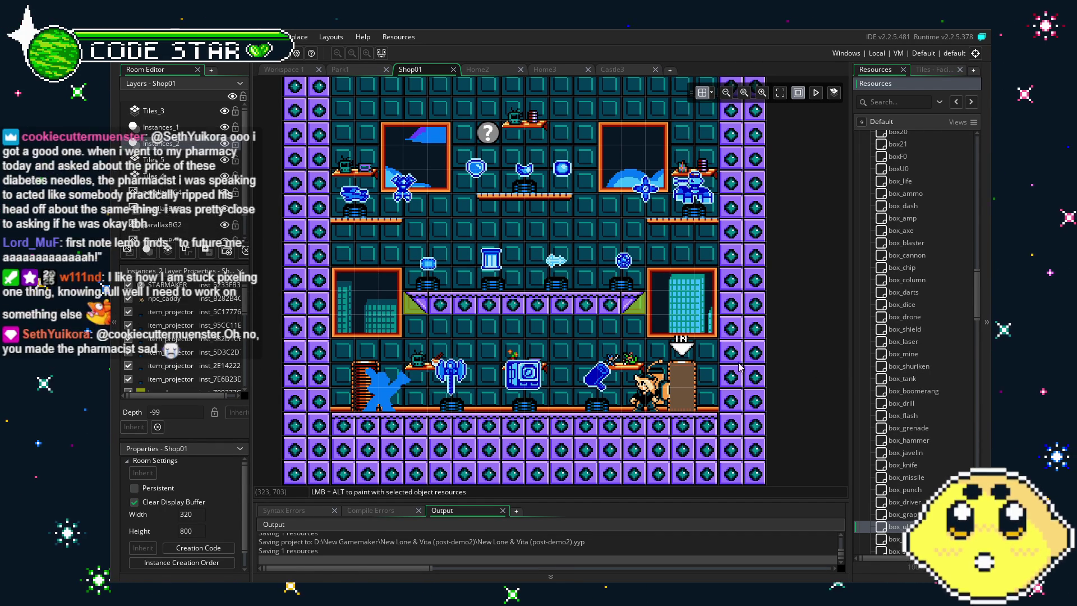
drag(706, 373, 696, 395)
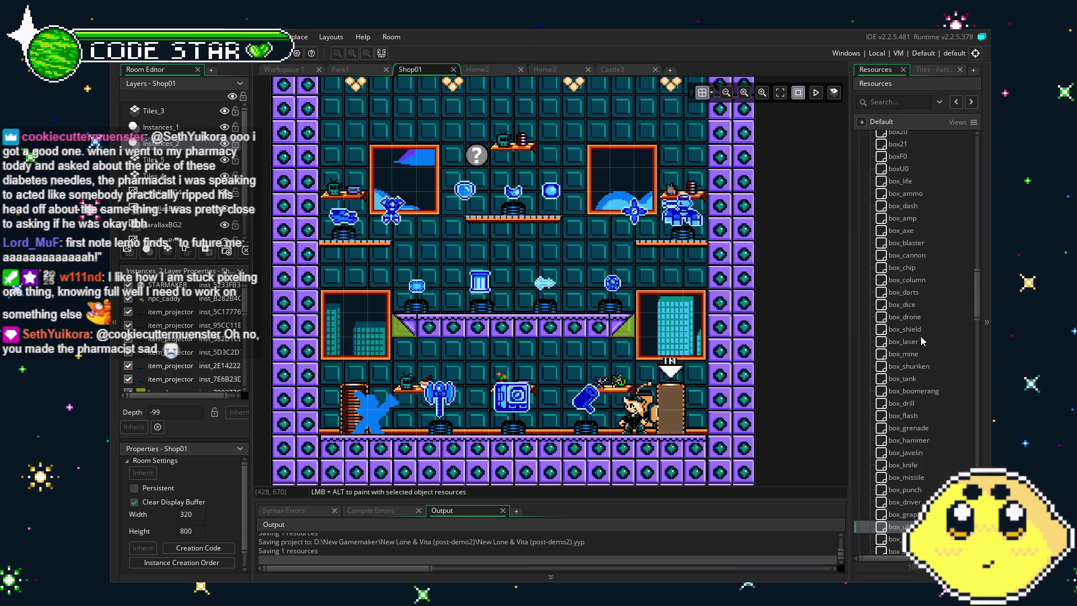
Drag box_boomerang, box_drill, box_flash, box_grenade and box_knife into their alphabetical slots
click(917, 391)
drag(921, 370, 920, 244)
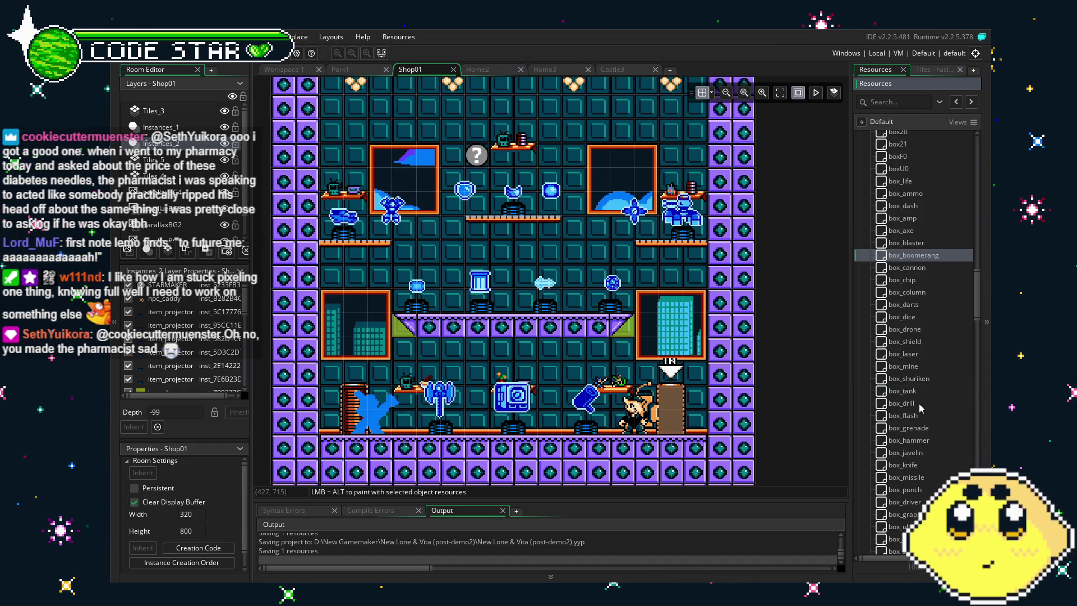
mouse_move(919, 405)
mouse_down()
mouse_move(926, 261)
mouse_move(929, 325)
mouse_up()
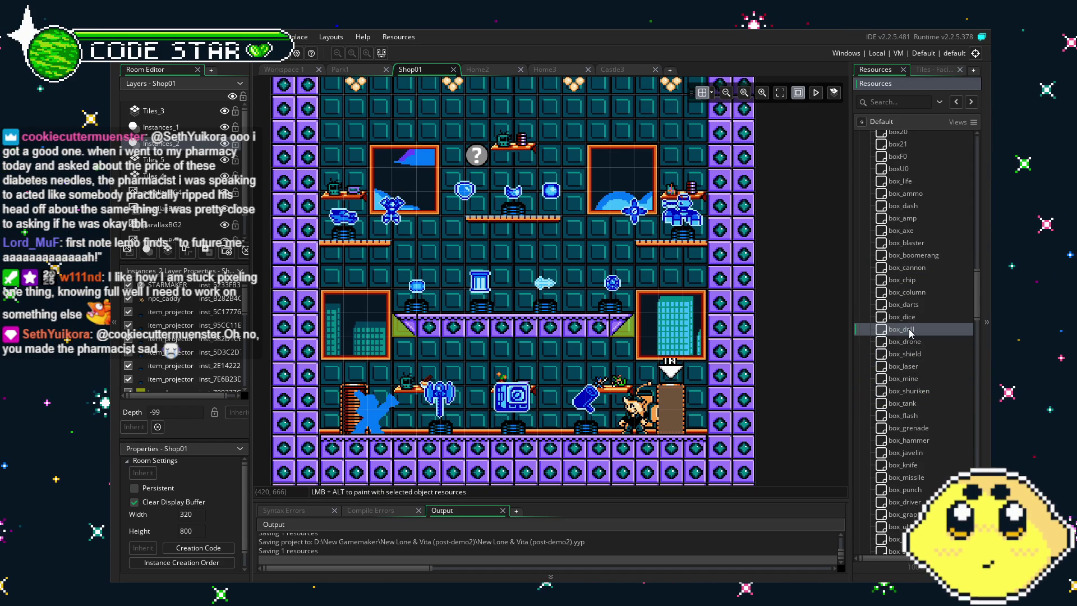
drag(917, 416, 923, 352)
drag(909, 428, 928, 366)
scroll(917, 430, down, 2)
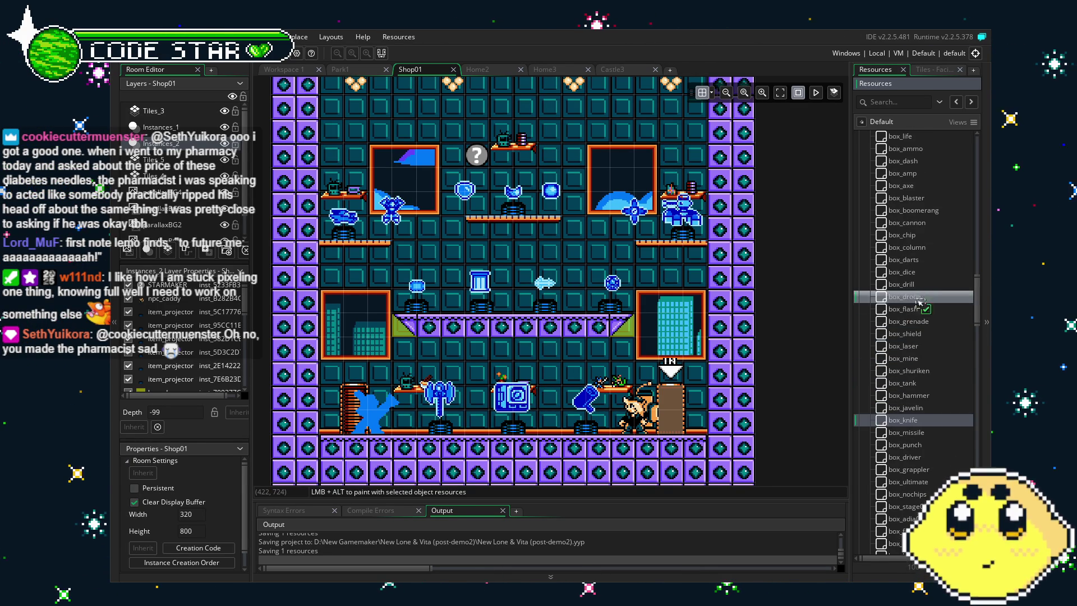
mouse_move(905, 420)
mouse_down()
mouse_move(927, 388)
mouse_move(922, 330)
mouse_up()
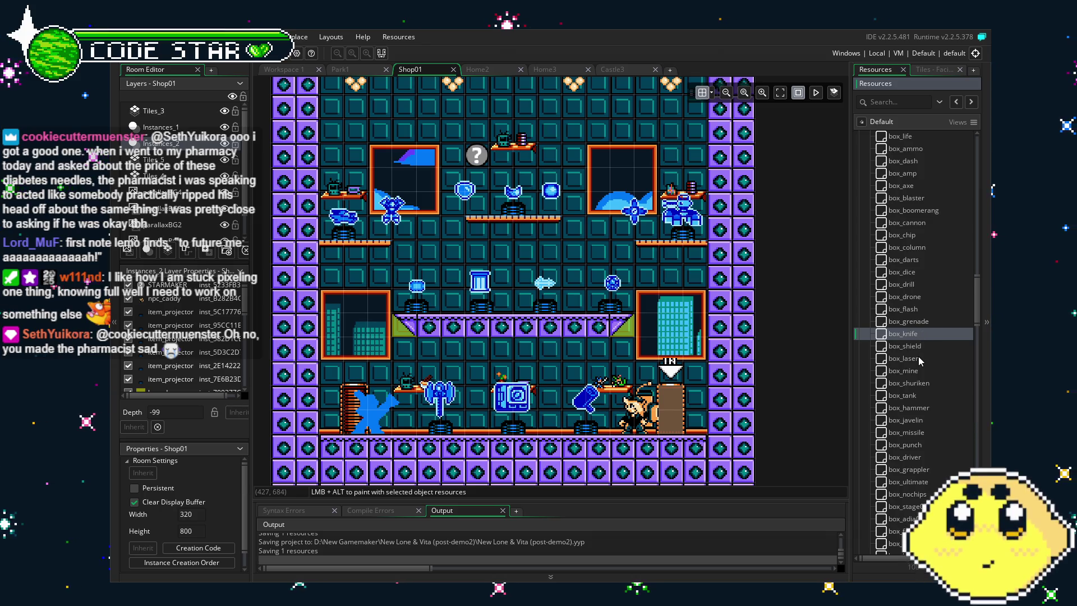
Place box_laser above box_shield and box_hammer above box_knife
click(919, 358)
mouse_move(919, 354)
mouse_down()
mouse_move(921, 342)
mouse_move(929, 360)
mouse_up()
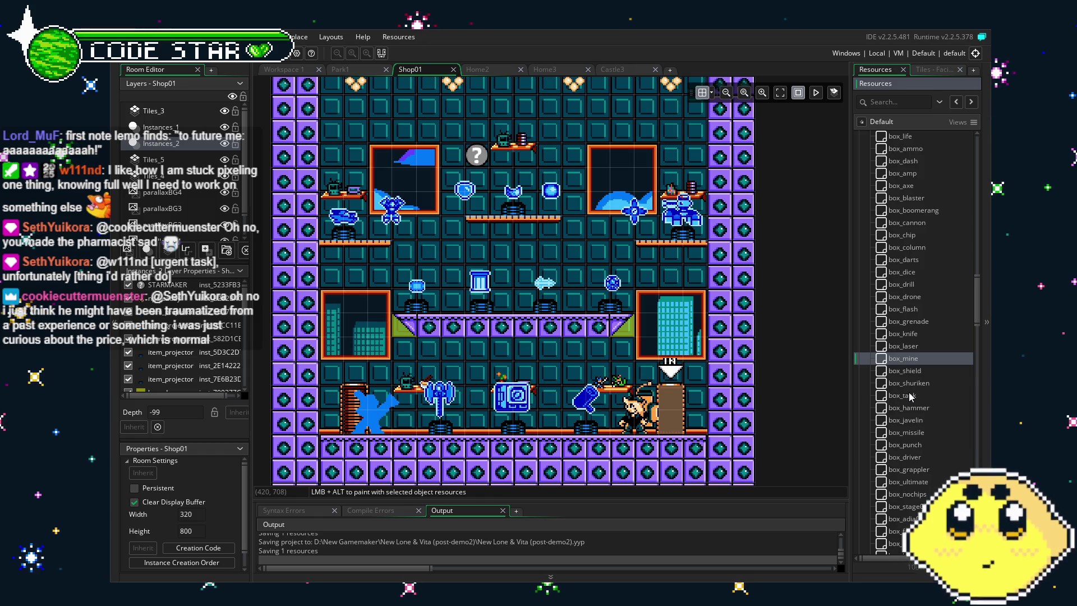
drag(924, 409, 929, 336)
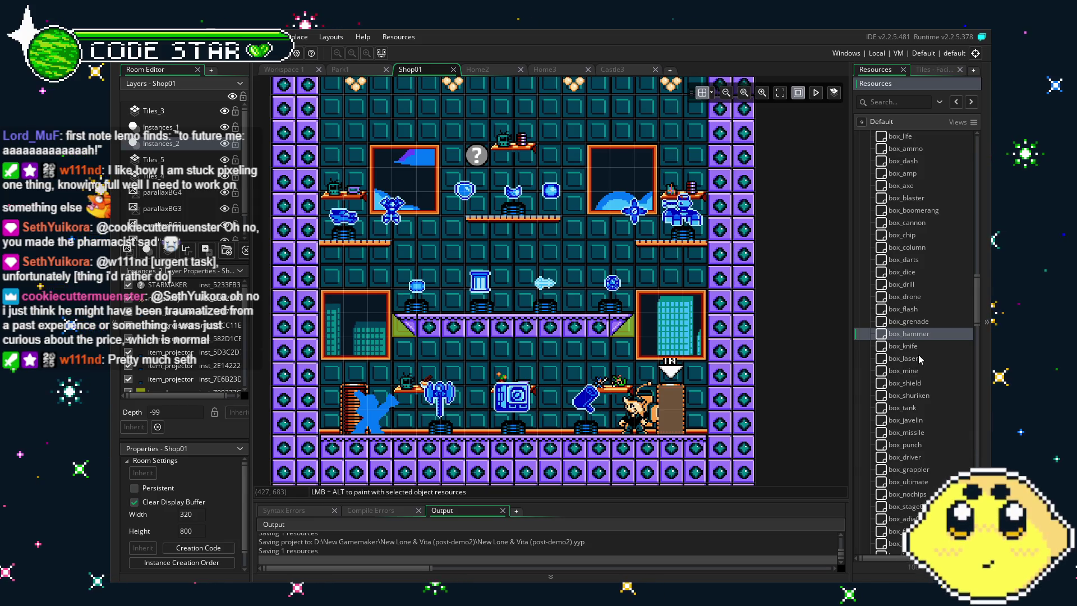
scroll(919, 359, down, 1)
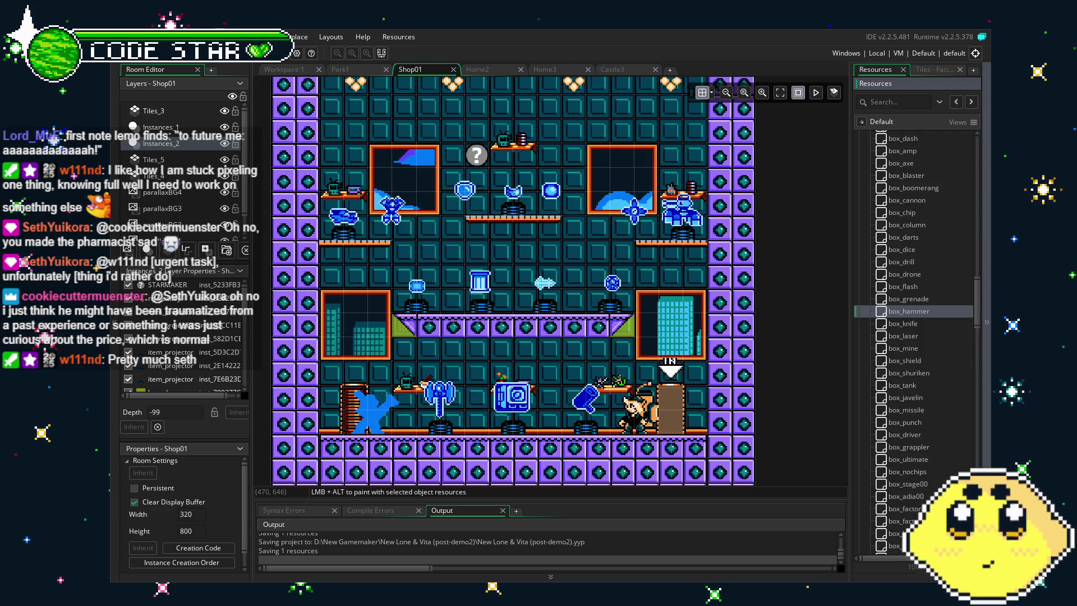
click(917, 335)
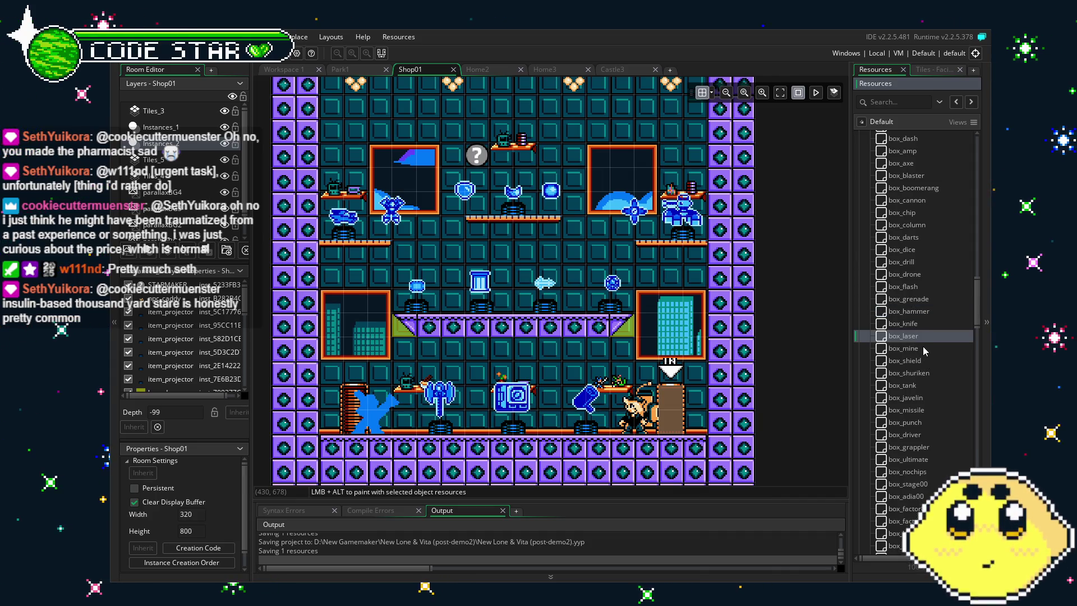
click(924, 348)
click(928, 371)
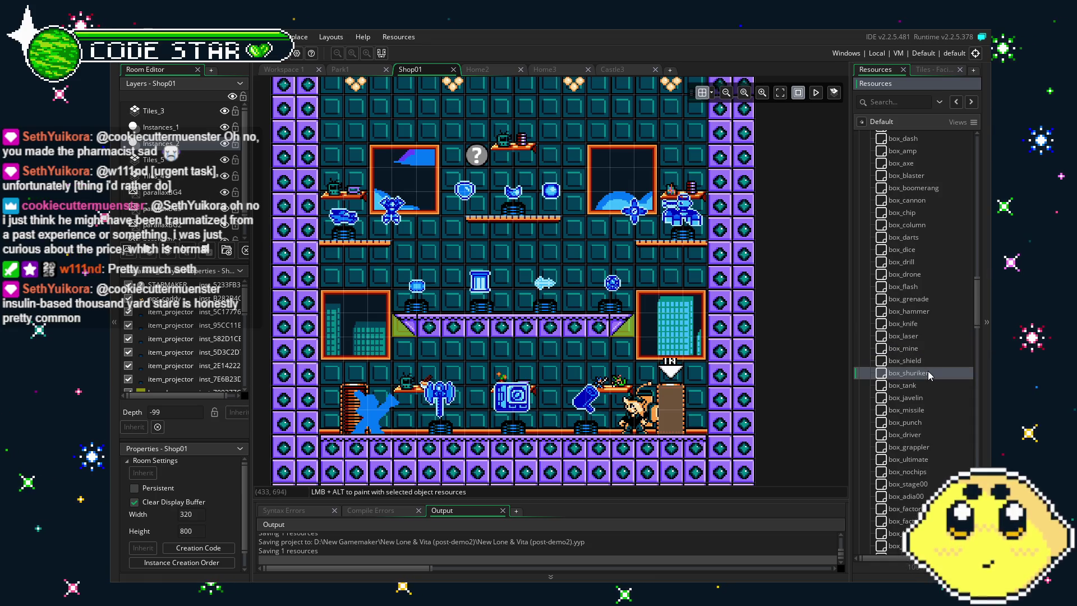
click(927, 360)
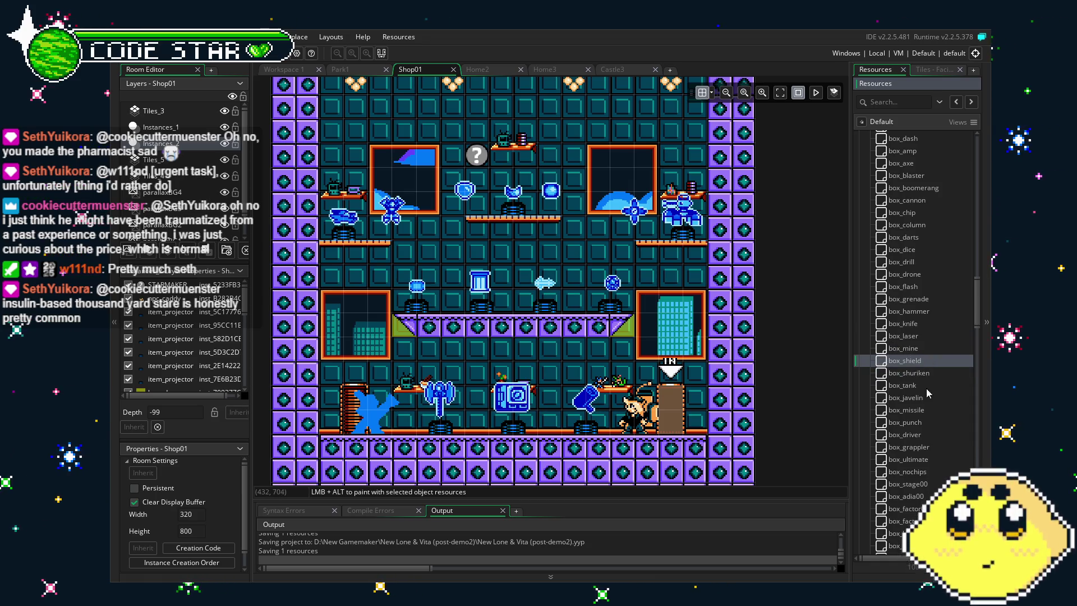
Move box_javelin above box_knife, box_grappler above box_grenade, and box_driver below box_drill
drag(922, 399, 926, 323)
scroll(905, 410, down, 1)
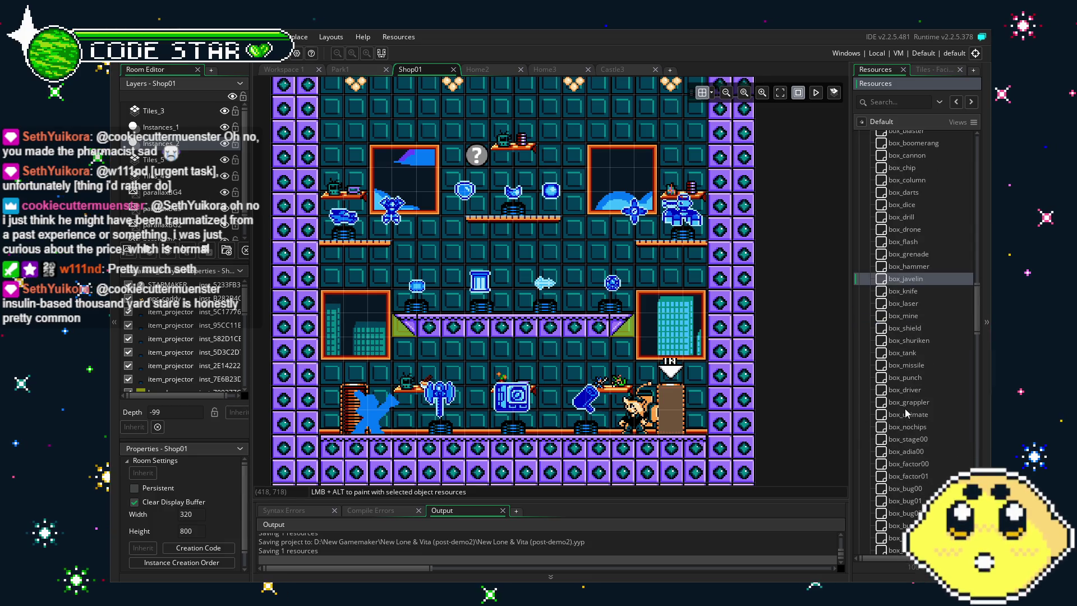
mouse_move(921, 403)
mouse_down()
mouse_move(920, 271)
mouse_move(909, 255)
mouse_up()
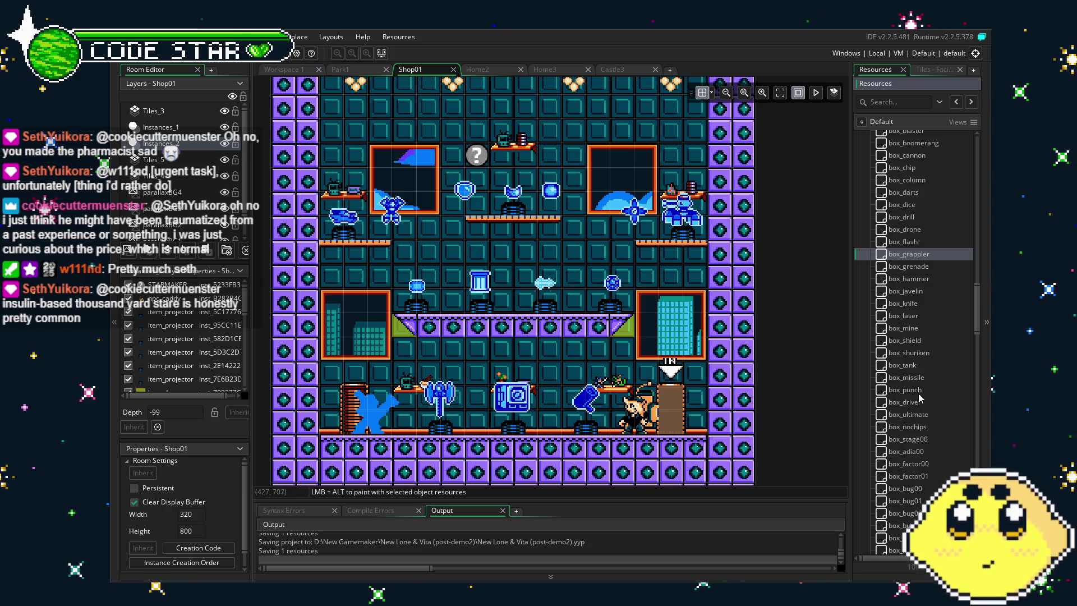
drag(918, 399, 918, 224)
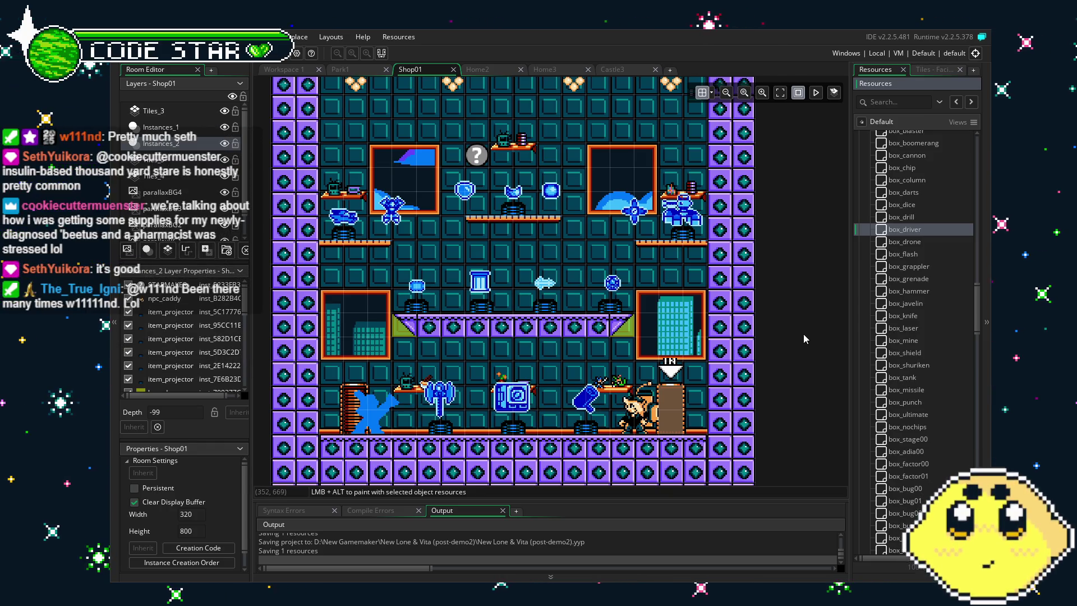
Drag box_missile below box_mine and box_punch below box_laser, leaving all box objects alphabetical
drag(803, 335, 812, 333)
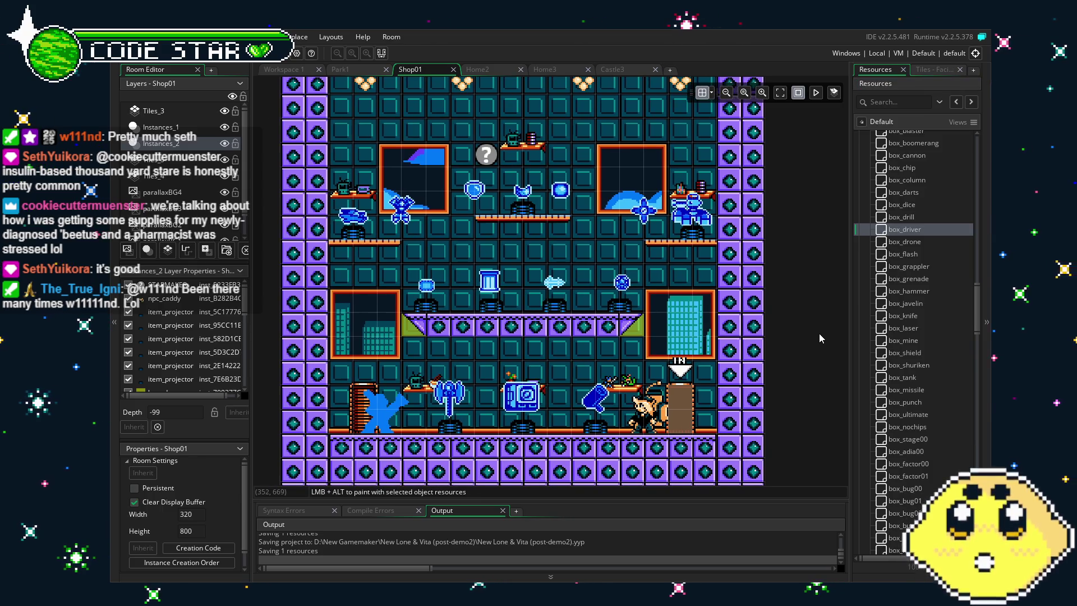
click(919, 240)
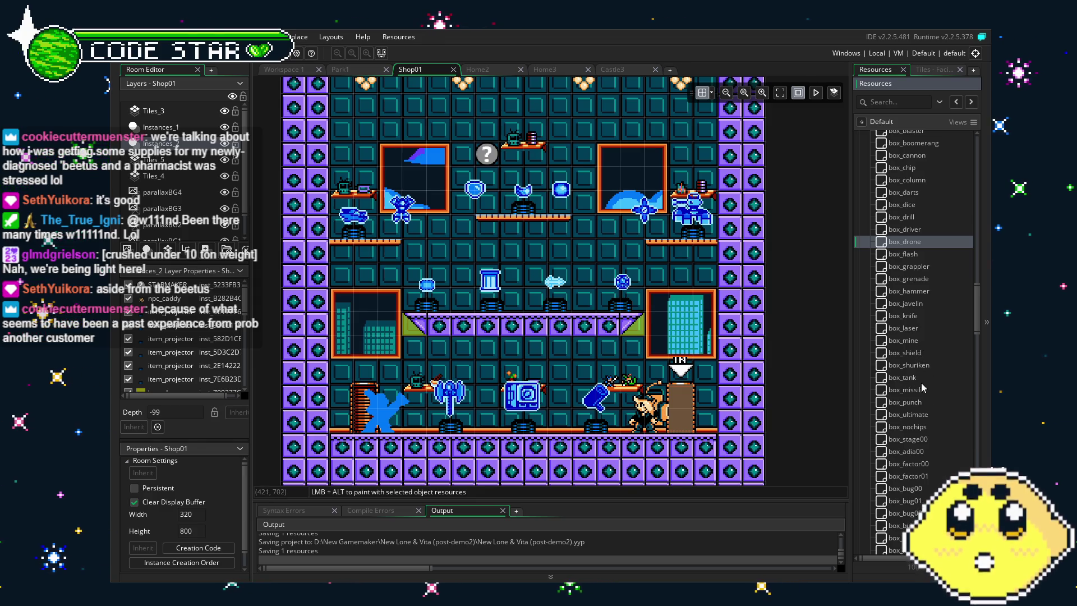
mouse_move(927, 391)
mouse_down()
mouse_move(925, 317)
mouse_move(918, 345)
mouse_up()
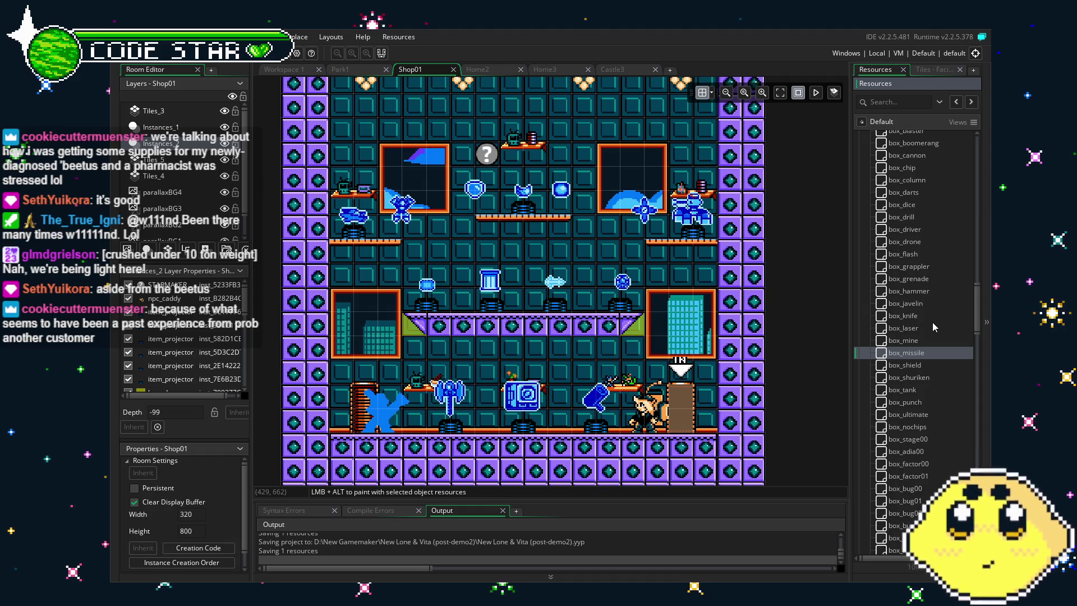
click(922, 404)
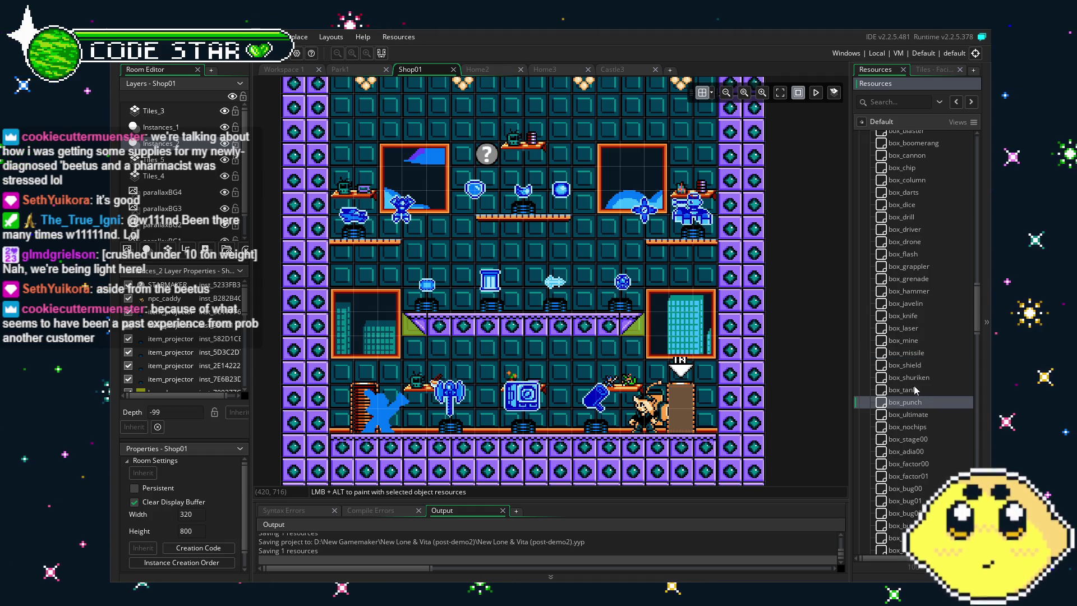
mouse_move(914, 390)
mouse_down()
mouse_move(925, 284)
mouse_move(932, 388)
mouse_move(933, 344)
mouse_up()
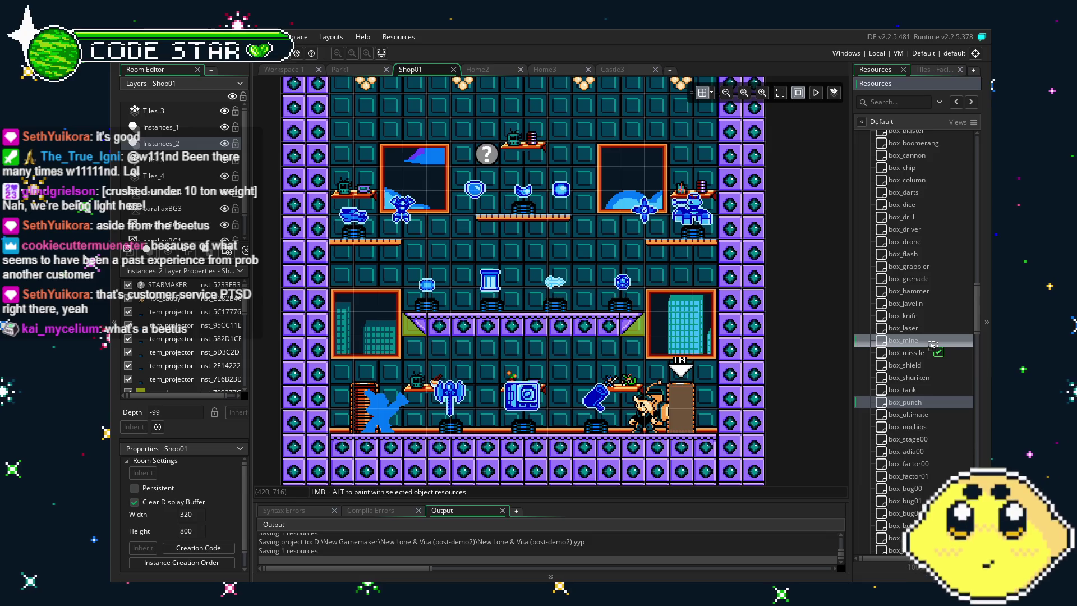
mouse_move(933, 344)
mouse_down()
mouse_move(933, 383)
mouse_move(932, 340)
mouse_up()
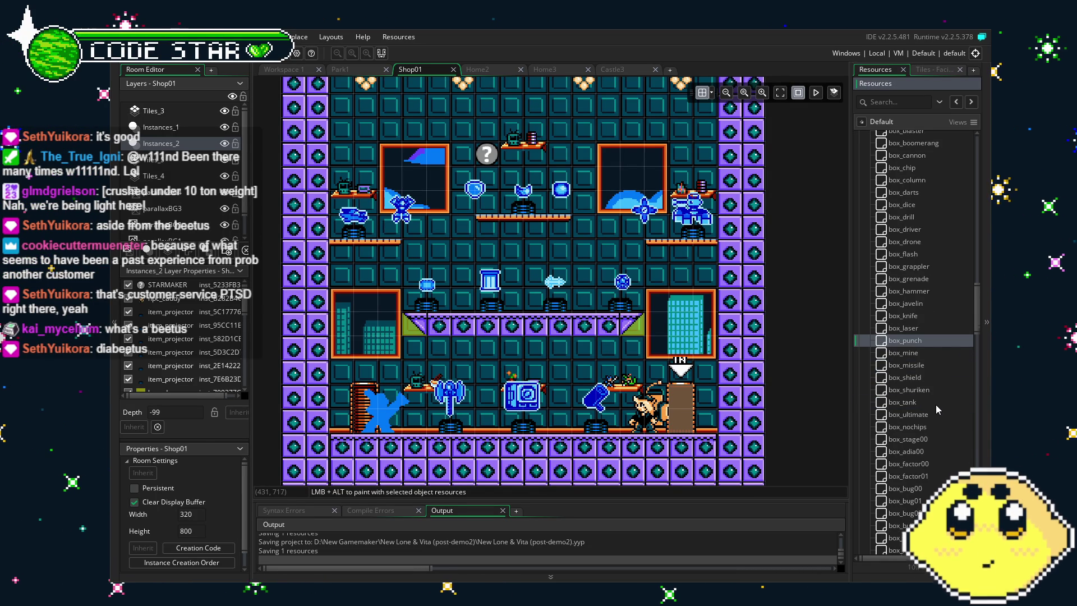
scroll(936, 405, up, 2)
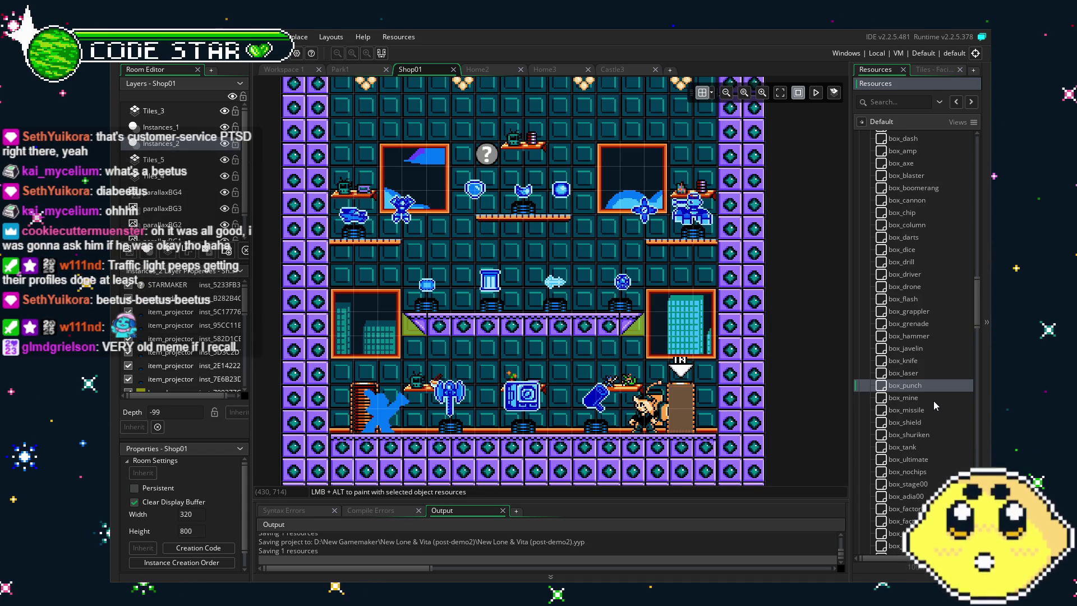
scroll(646, 426, down, 2)
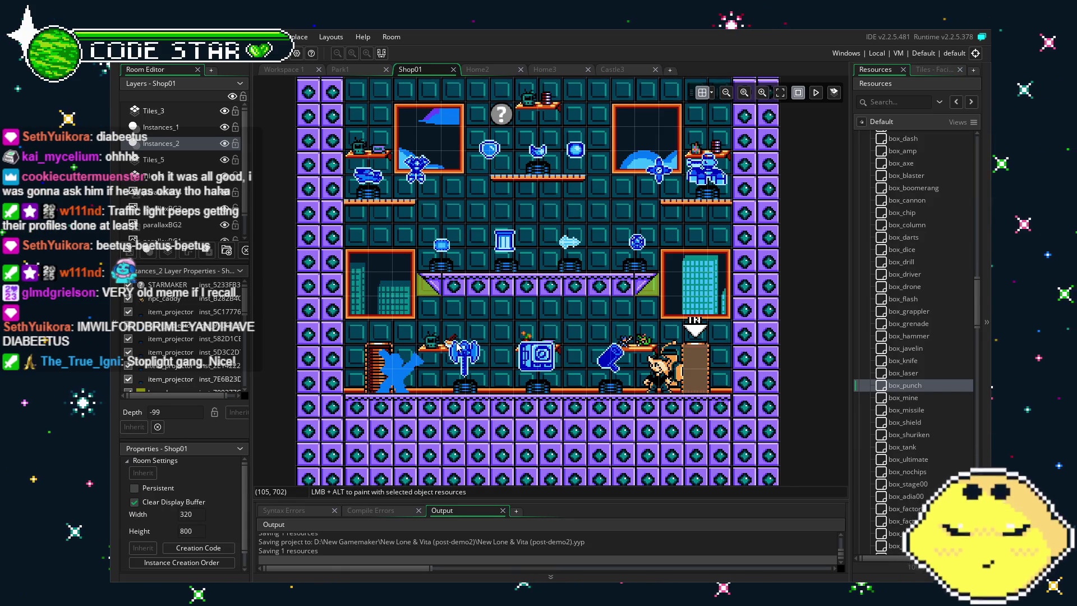
Pan the Shop01 room view and scroll through the box object list
drag(506, 332, 518, 321)
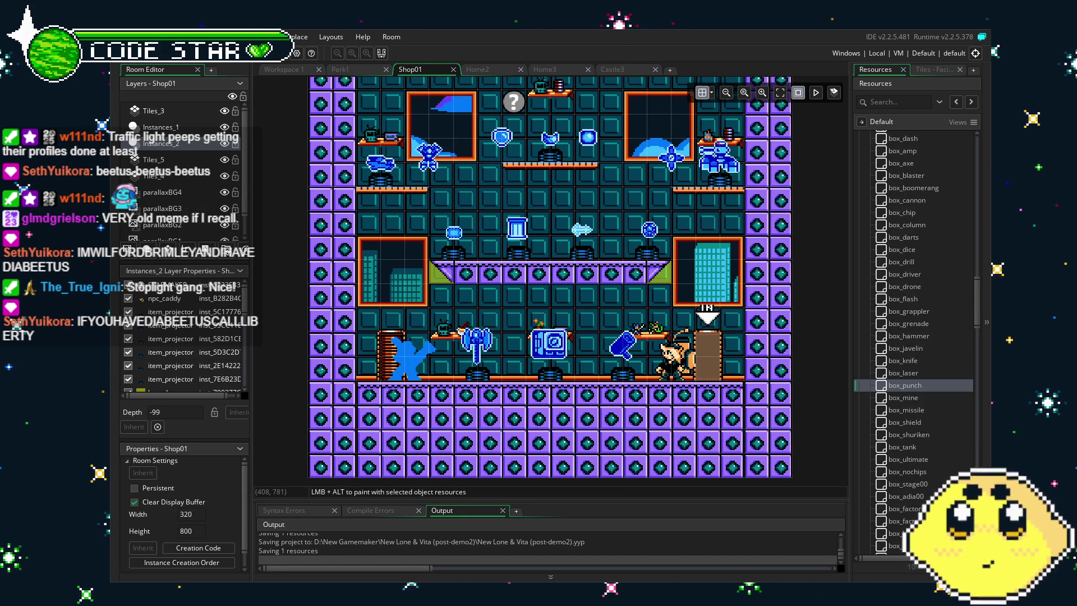
drag(538, 337, 555, 338)
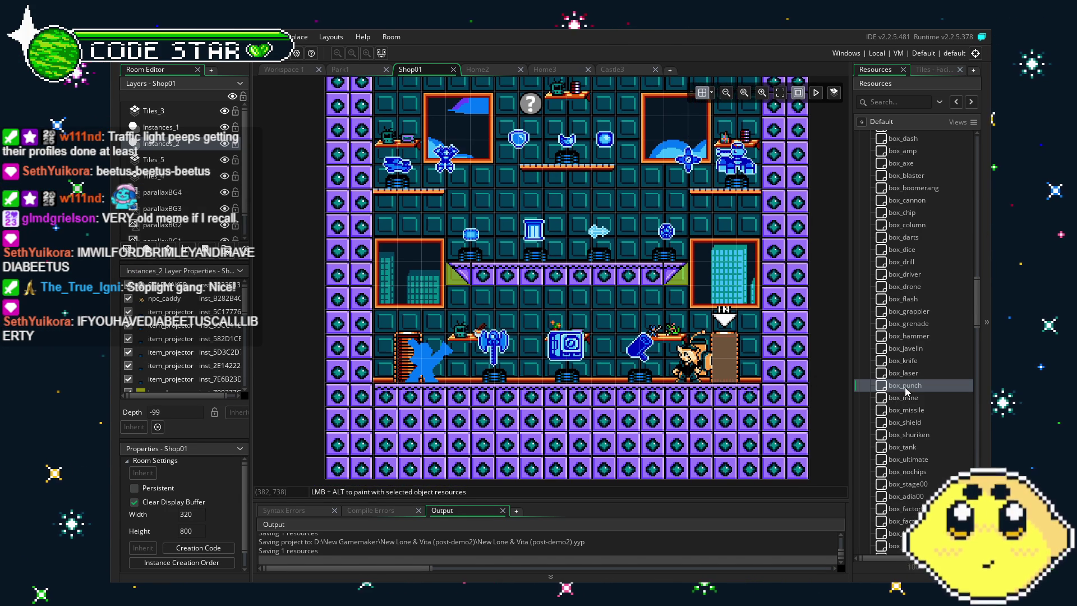
scroll(904, 388, down, 2)
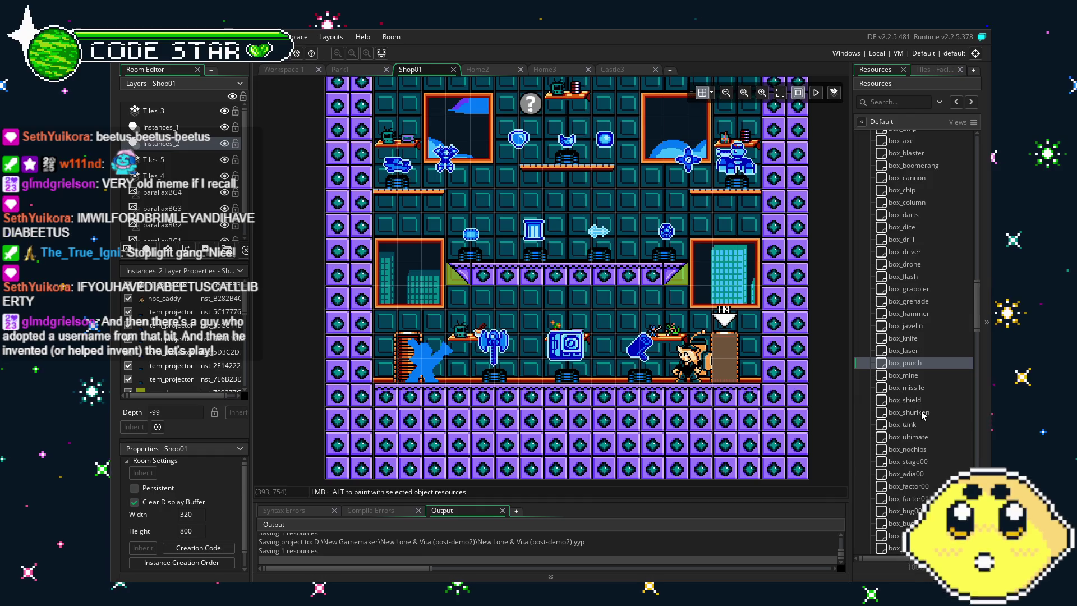
scroll(906, 398, down, 3)
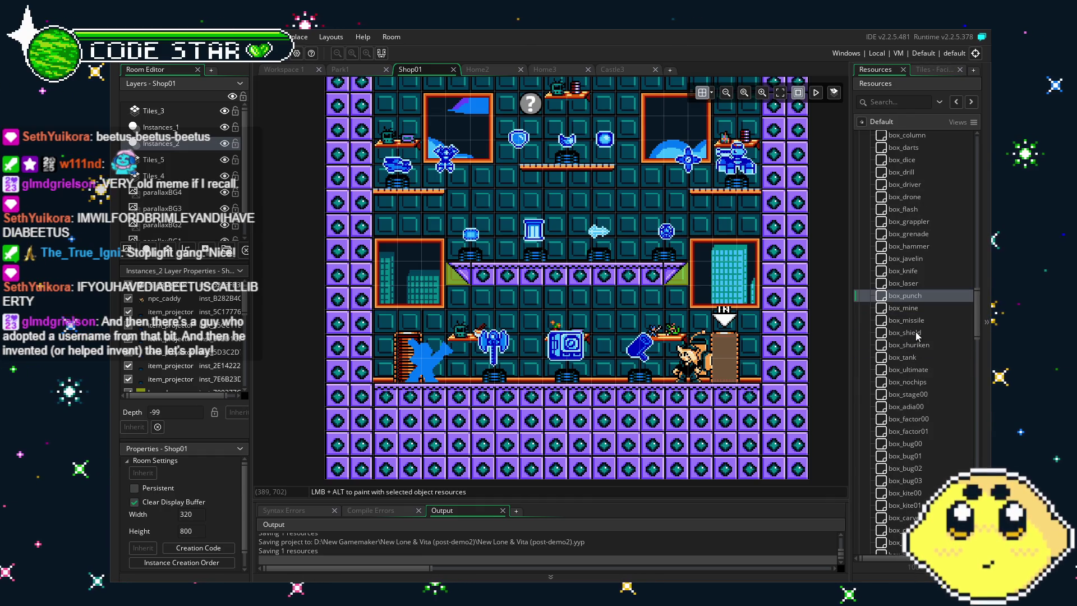
scroll(918, 336, up, 3)
scroll(918, 336, up, 1)
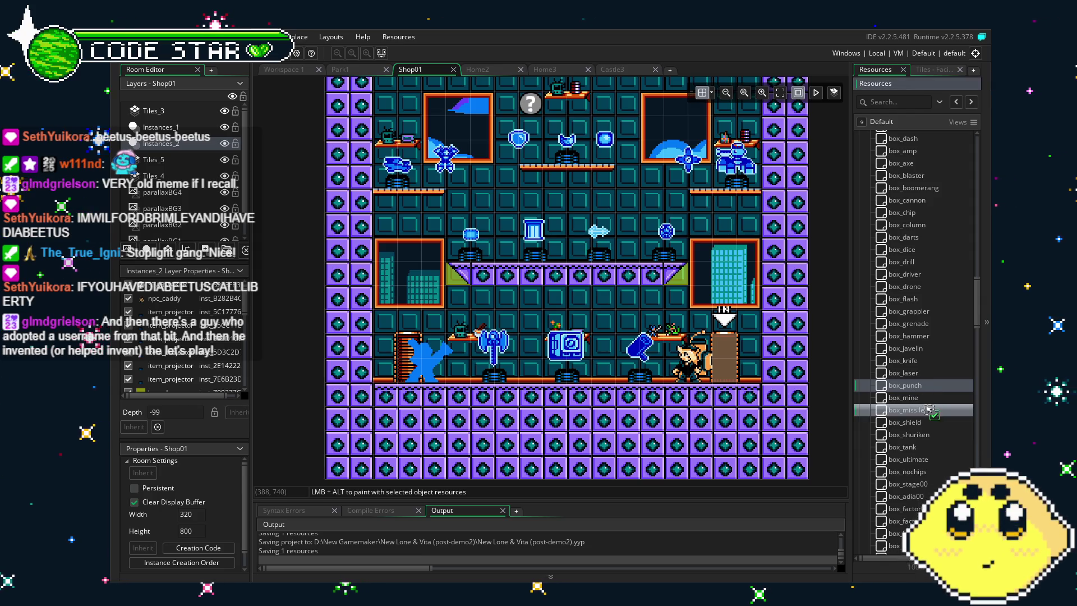
drag(910, 422, 915, 422)
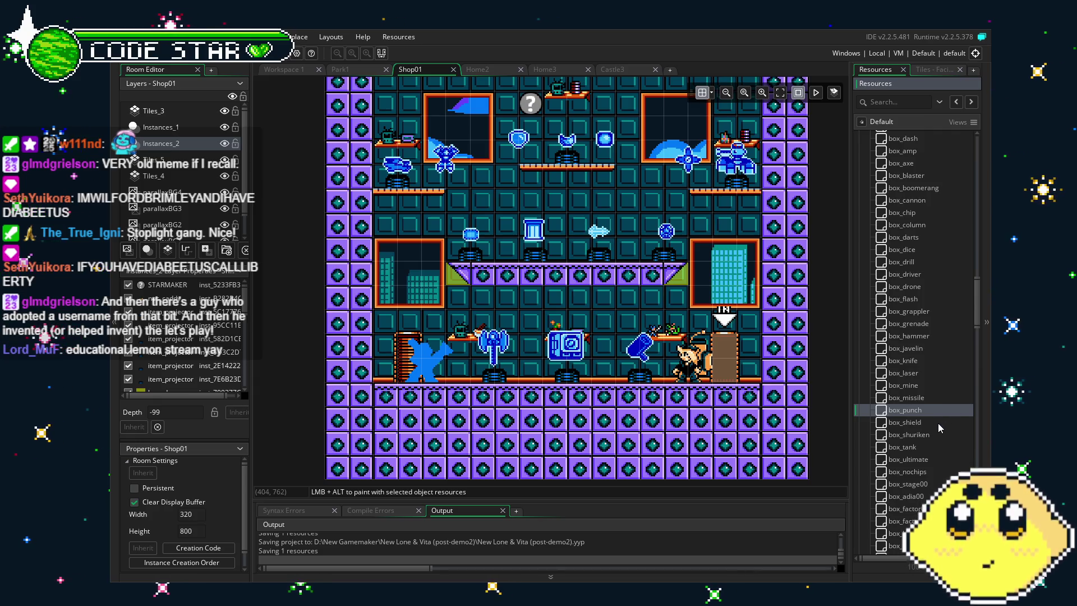
Collapse the DIALOG folder and scroll down to the NPCs > SHOP objects
scroll(939, 423, up, 3)
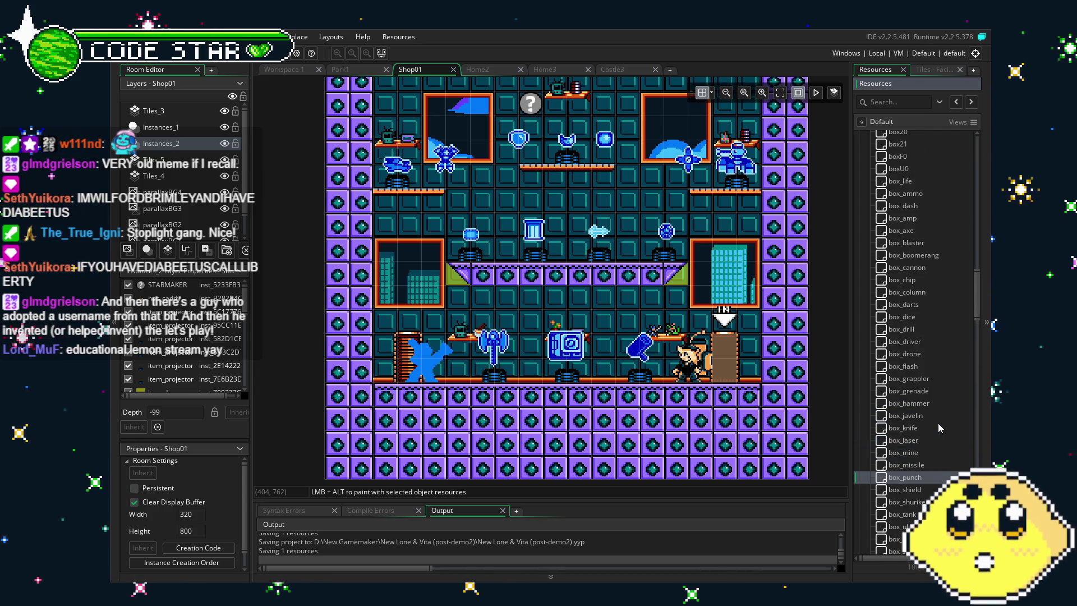
scroll(938, 423, down, 4)
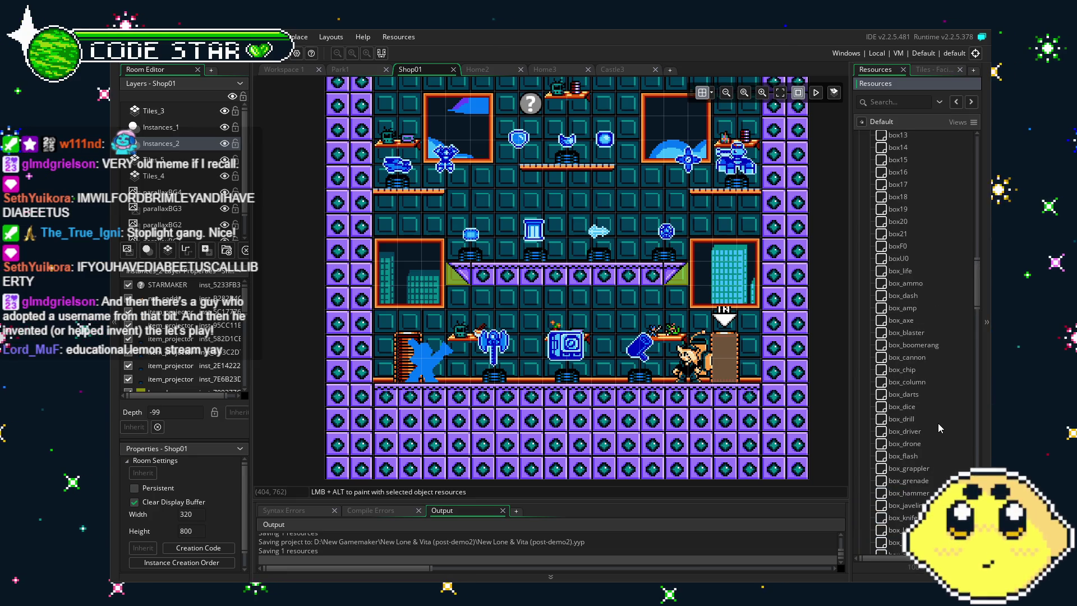
scroll(938, 423, up, 5)
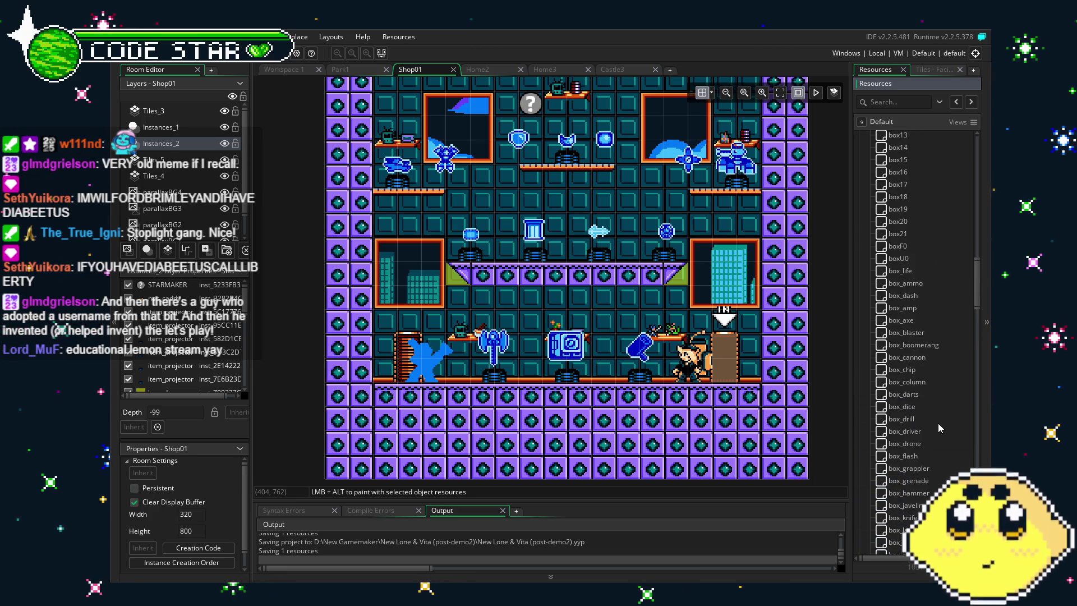
scroll(938, 423, down, 2)
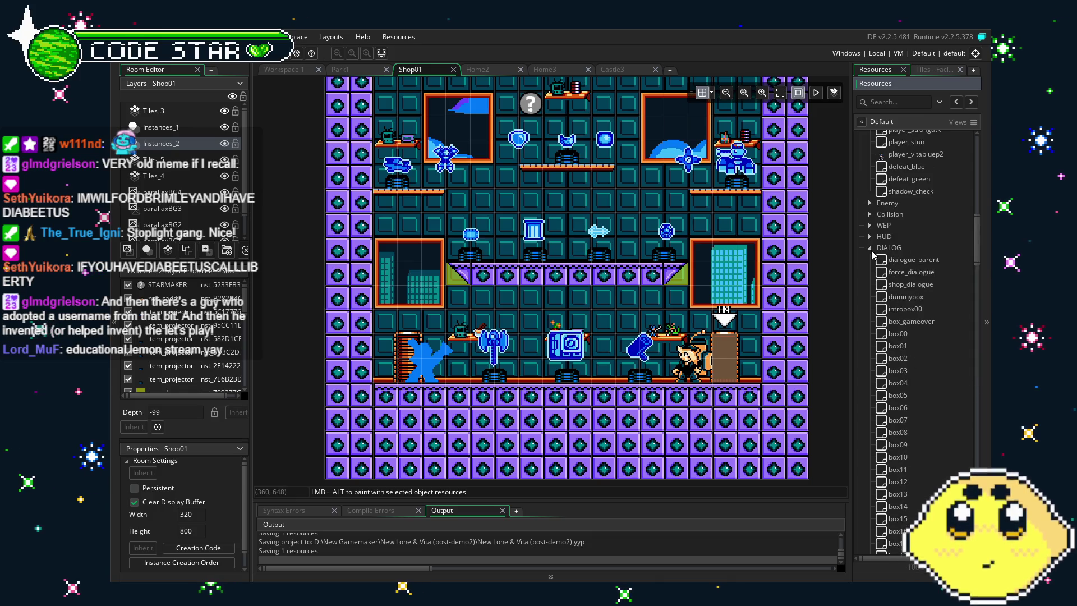
scroll(900, 343, down, 2)
scroll(900, 343, down, 8)
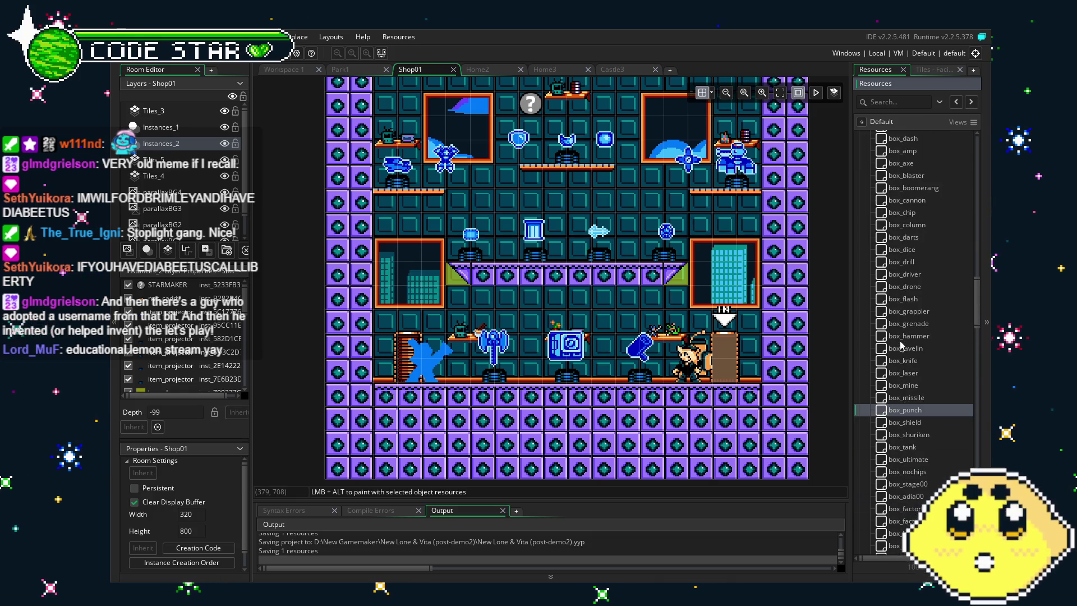
scroll(897, 313, up, 3)
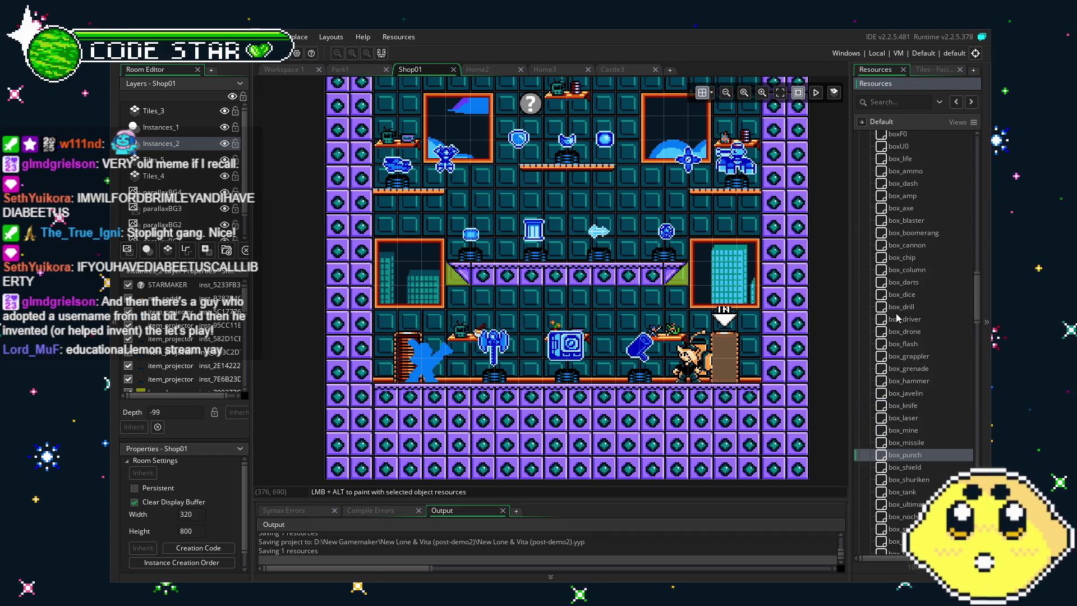
scroll(916, 313, up, 5)
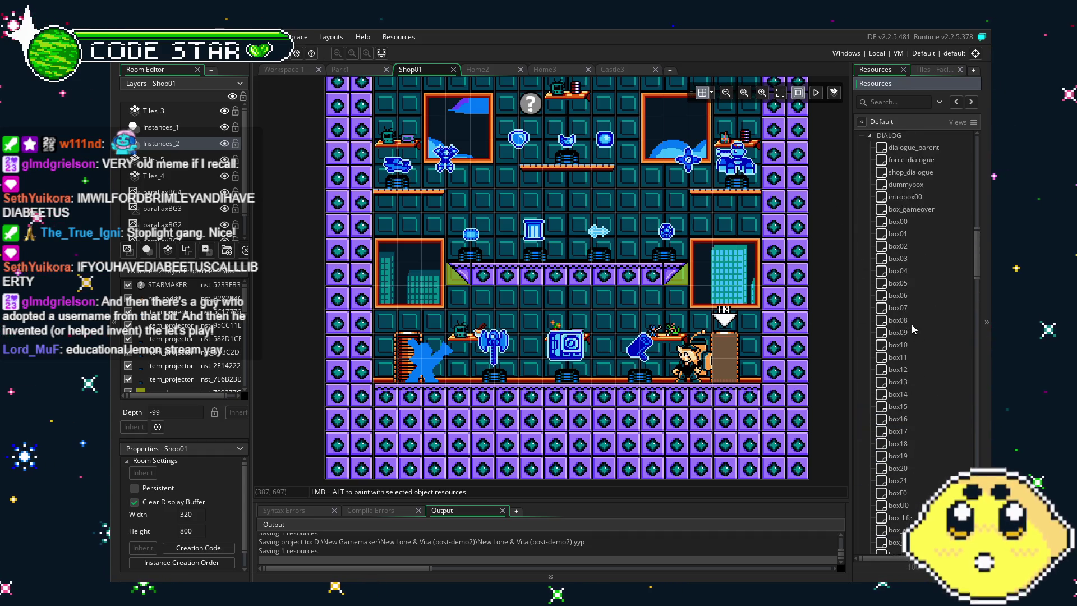
scroll(911, 324, up, 7)
click(870, 293)
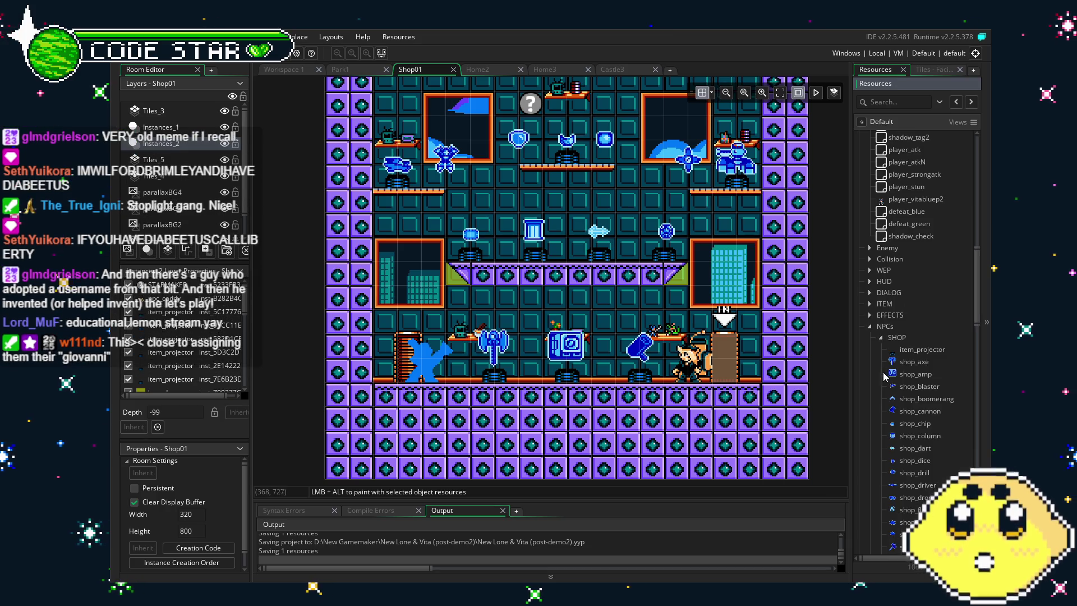
scroll(889, 336, down, 3)
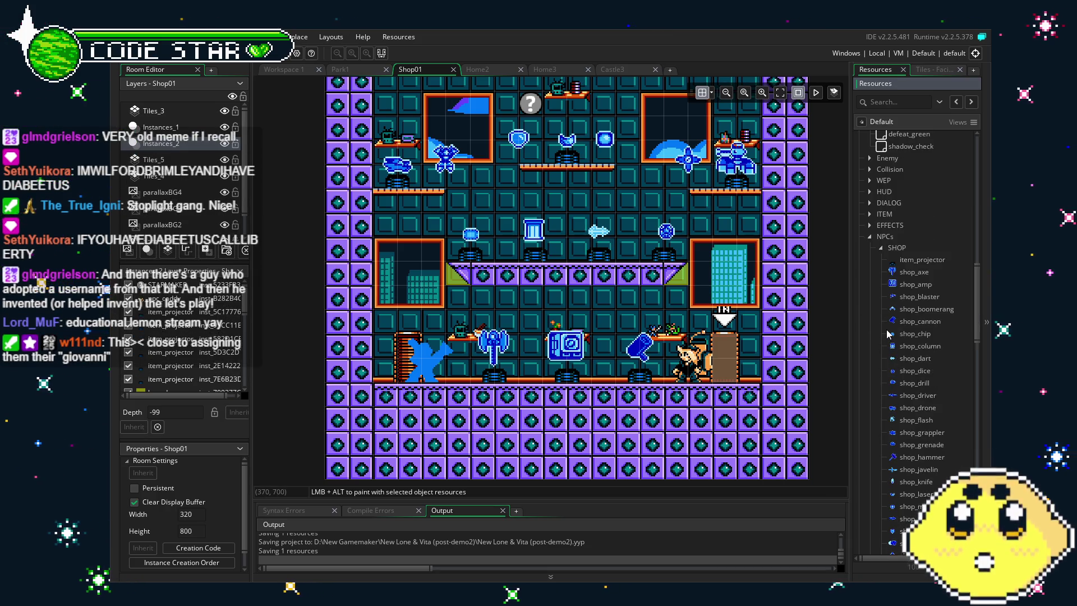
Open shop_axe and pan to its player_parent event referencing box_axe and axe_unlock
double_click(915, 273)
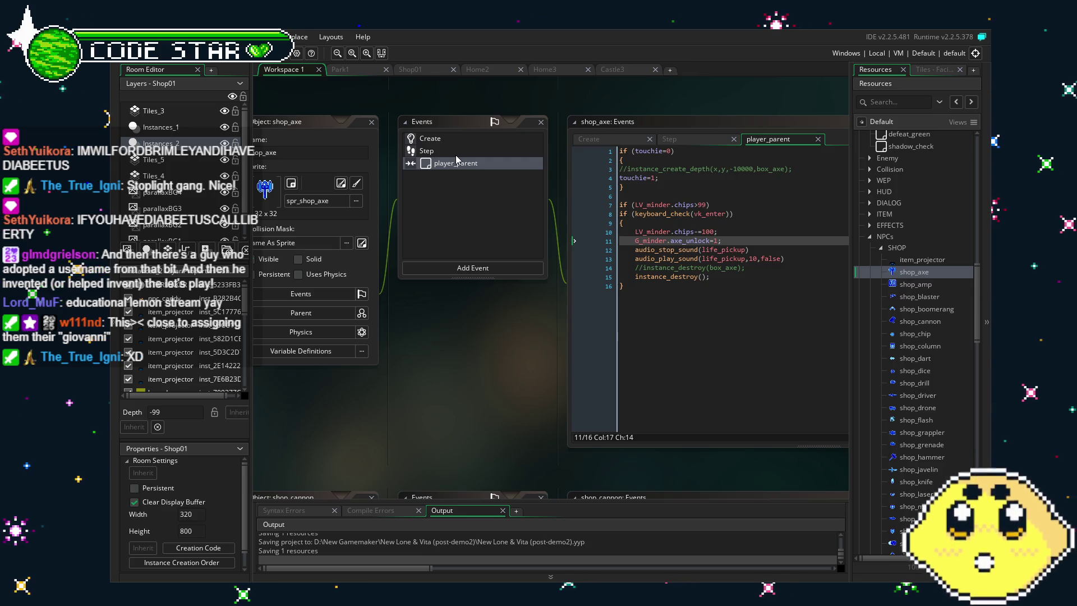
mouse_move(532, 359)
mouse_down()
mouse_move(505, 354)
mouse_move(524, 364)
mouse_up()
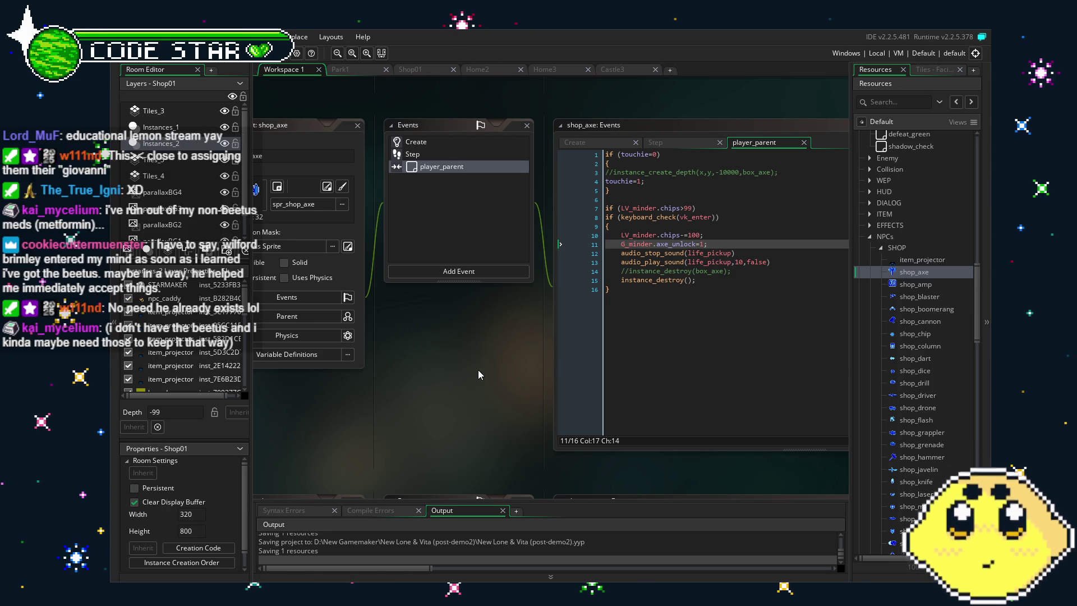
mouse_move(479, 371)
mouse_down()
mouse_move(467, 378)
mouse_move(467, 414)
mouse_up()
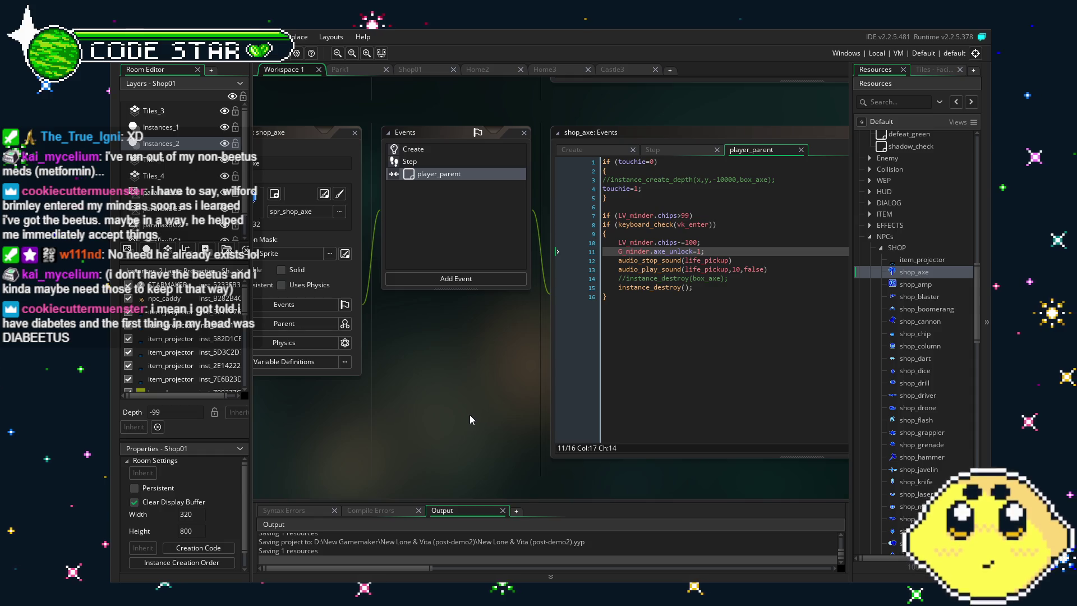
drag(469, 420, 450, 420)
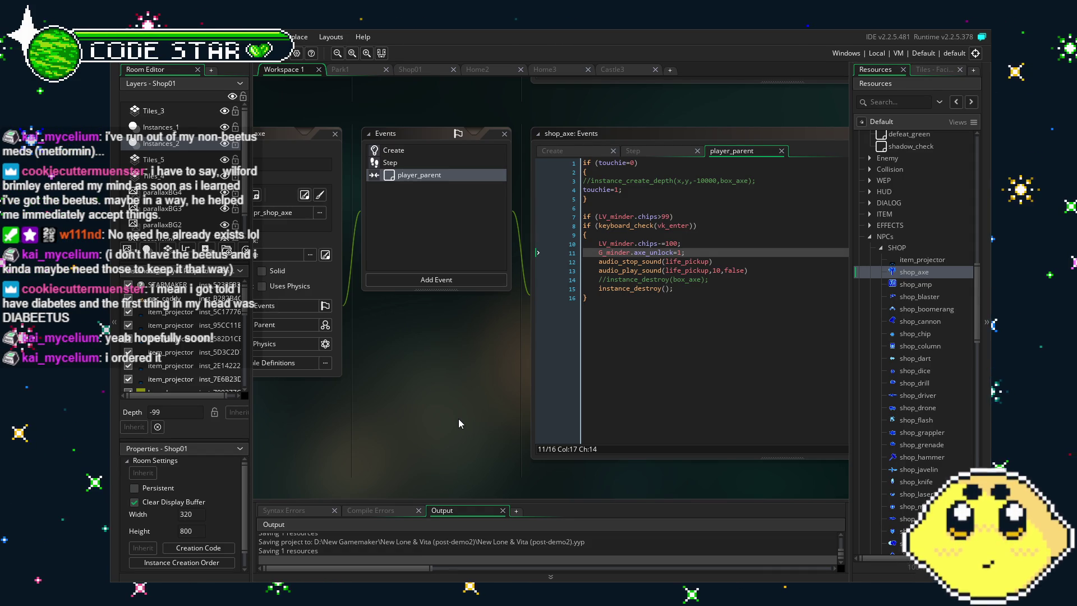
drag(424, 351, 409, 352)
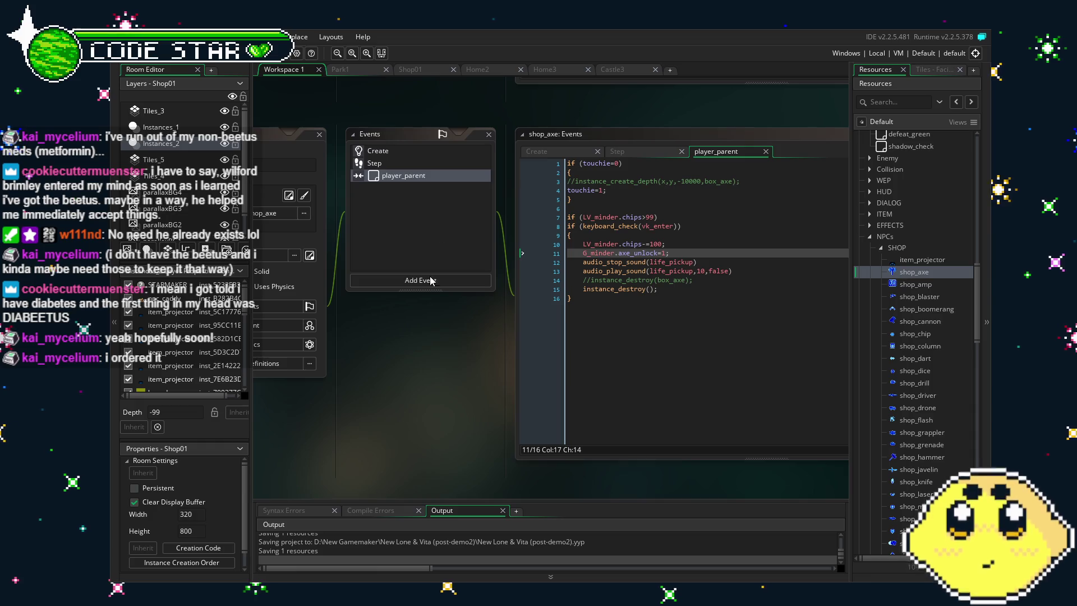
click(406, 150)
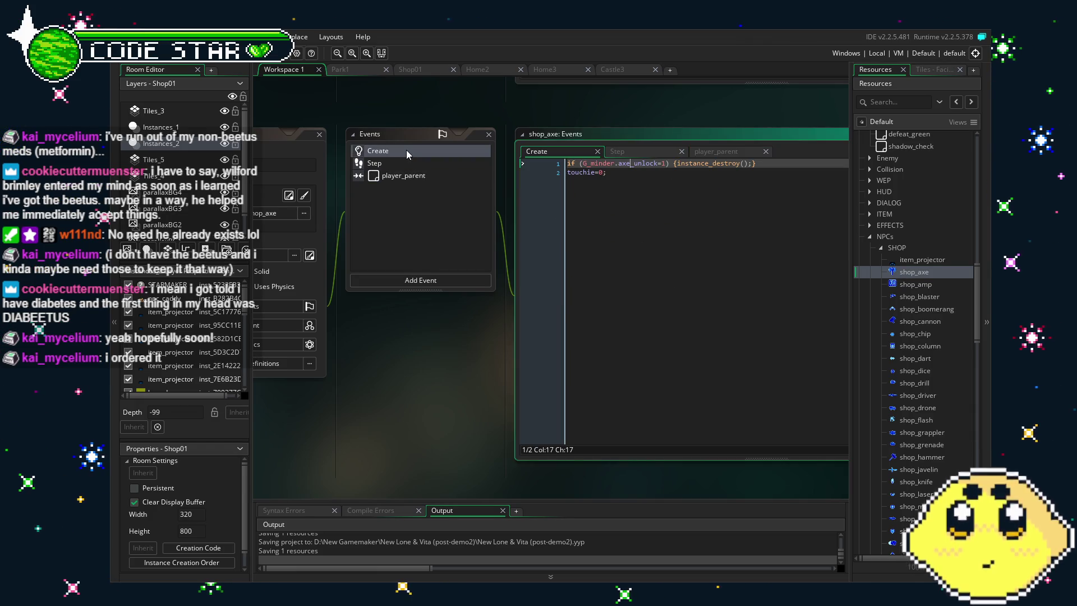
mouse_move(426, 323)
mouse_down()
mouse_move(475, 330)
mouse_move(439, 331)
mouse_up()
click(426, 176)
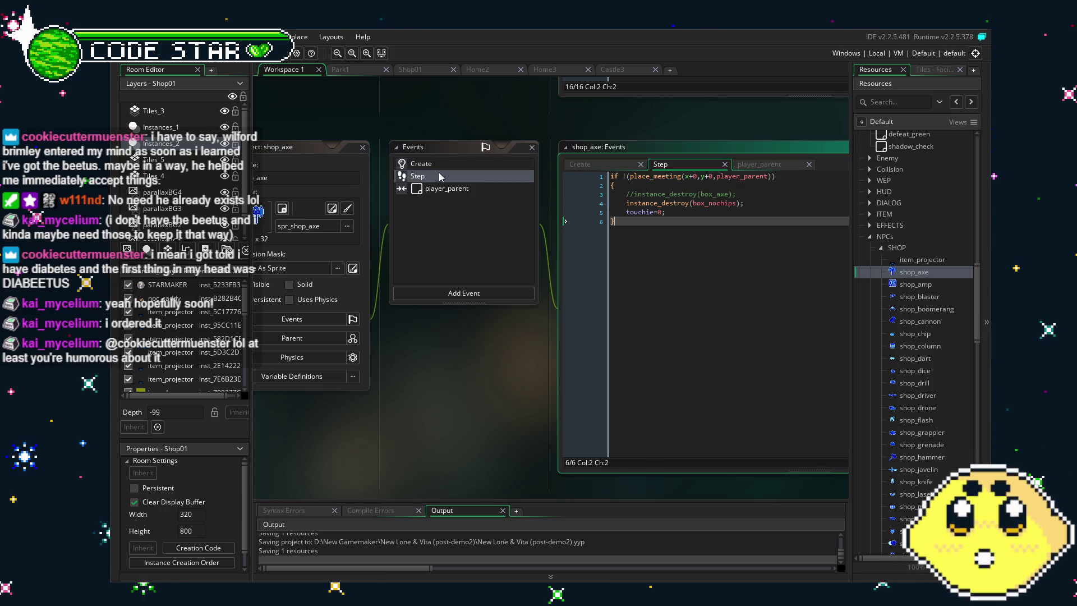
click(438, 191)
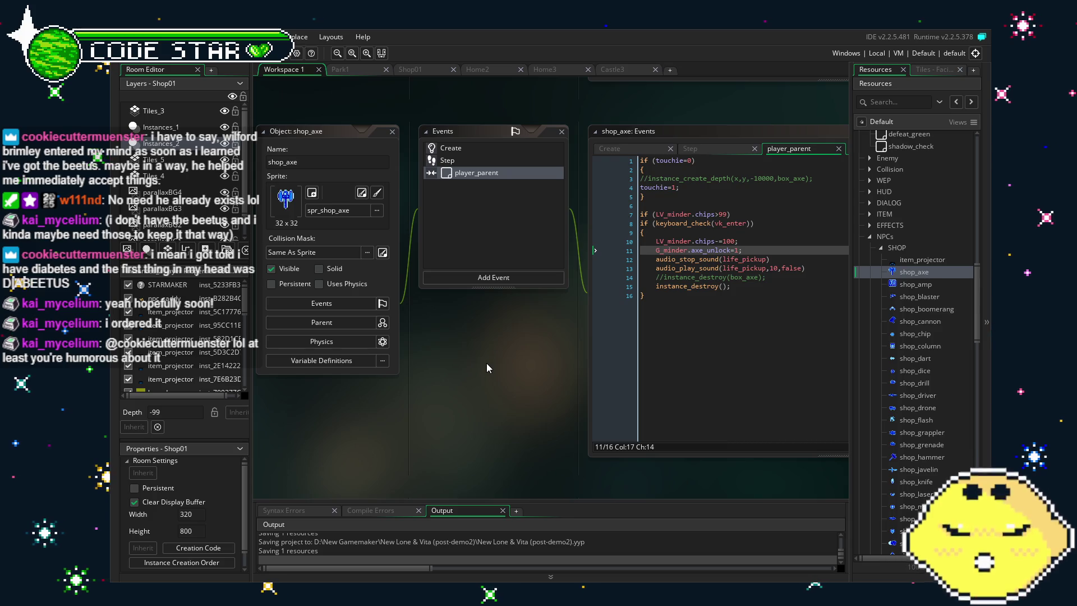
drag(487, 368, 471, 367)
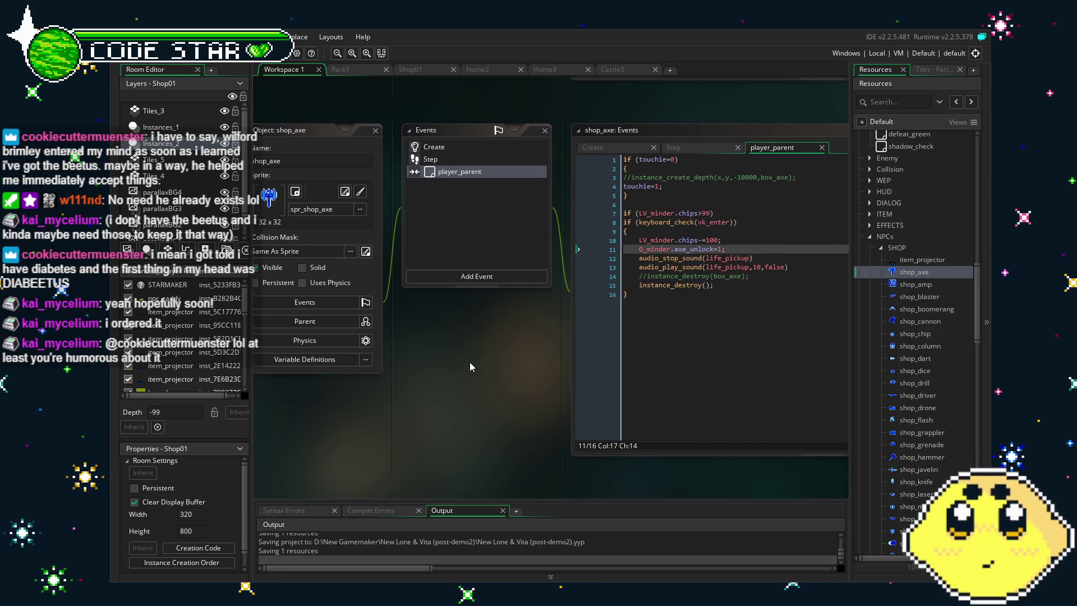
drag(490, 377, 473, 378)
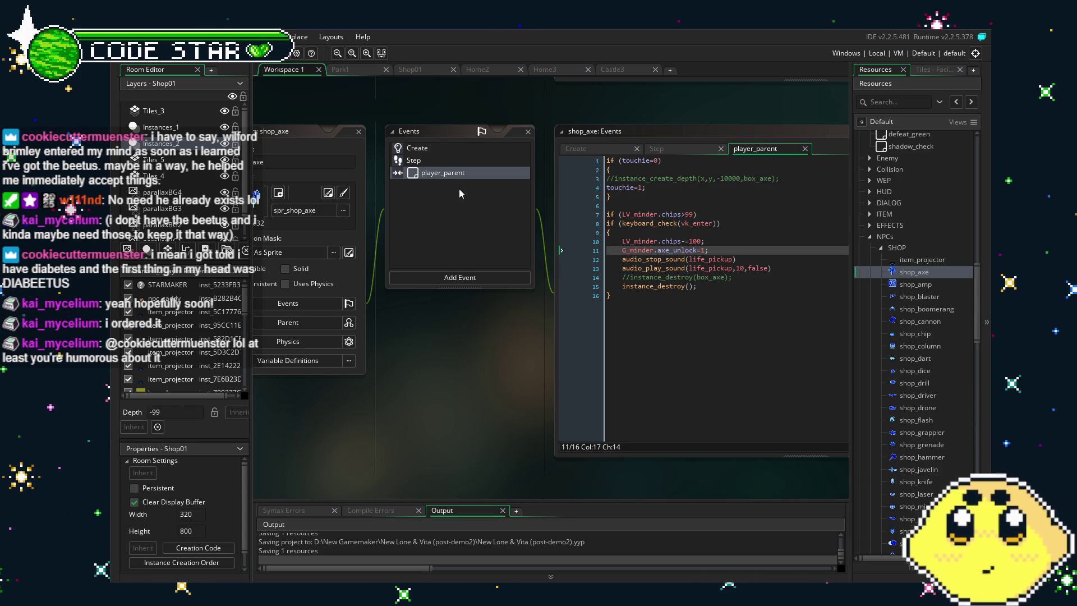
drag(447, 349, 429, 348)
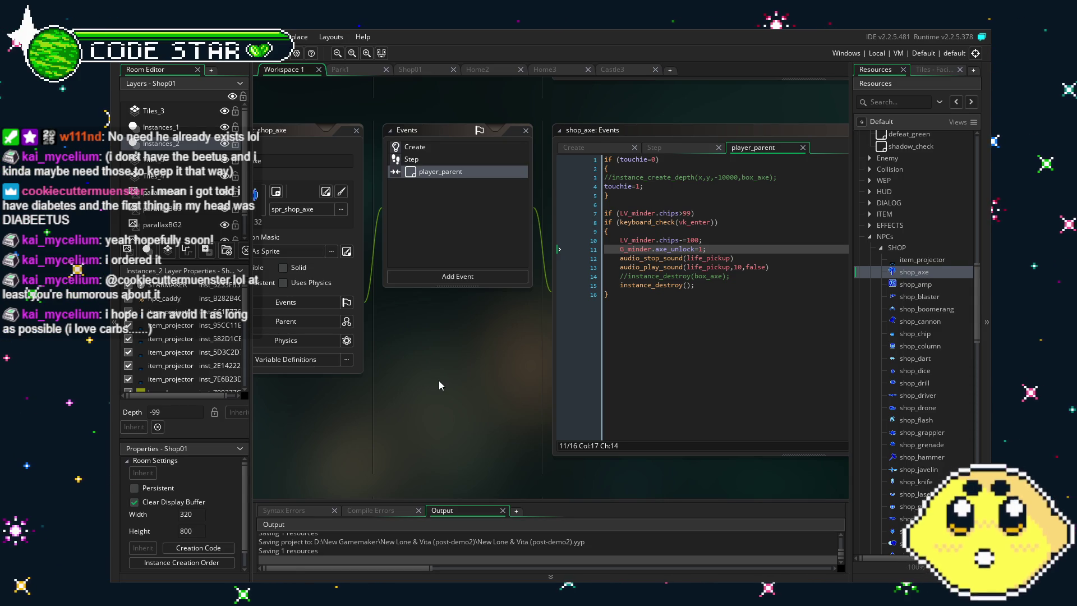
mouse_move(439, 381)
mouse_down()
mouse_move(452, 373)
mouse_move(423, 403)
mouse_up()
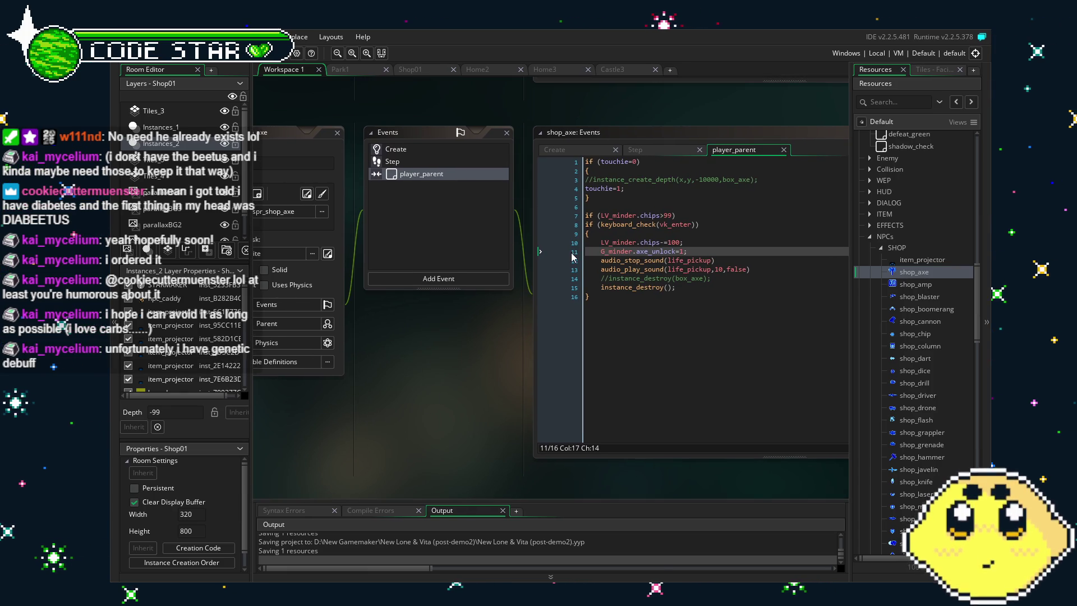
click(620, 298)
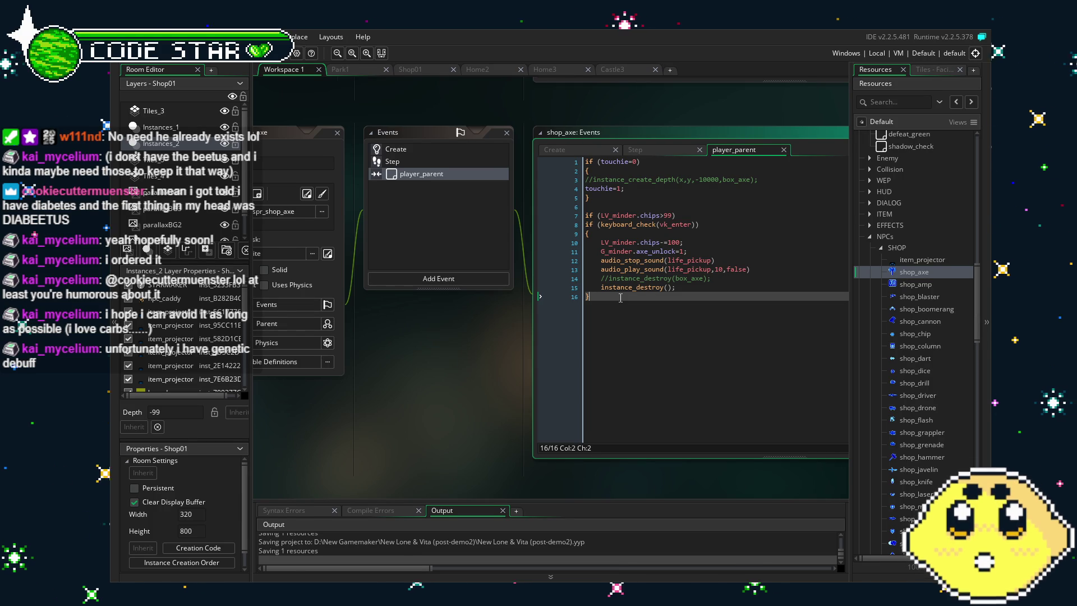
drag(480, 357, 463, 360)
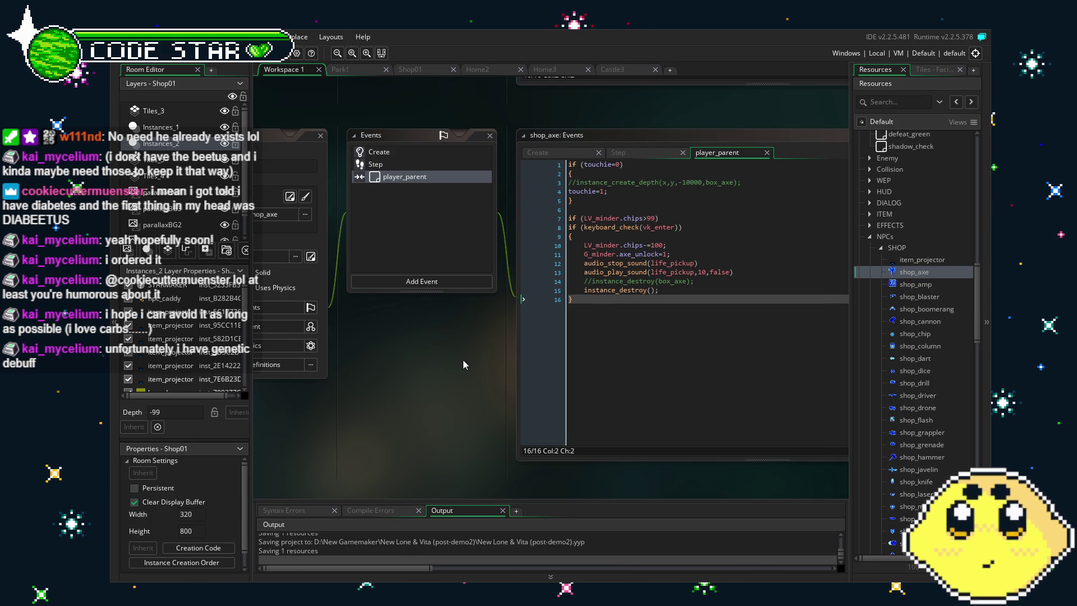
click(413, 164)
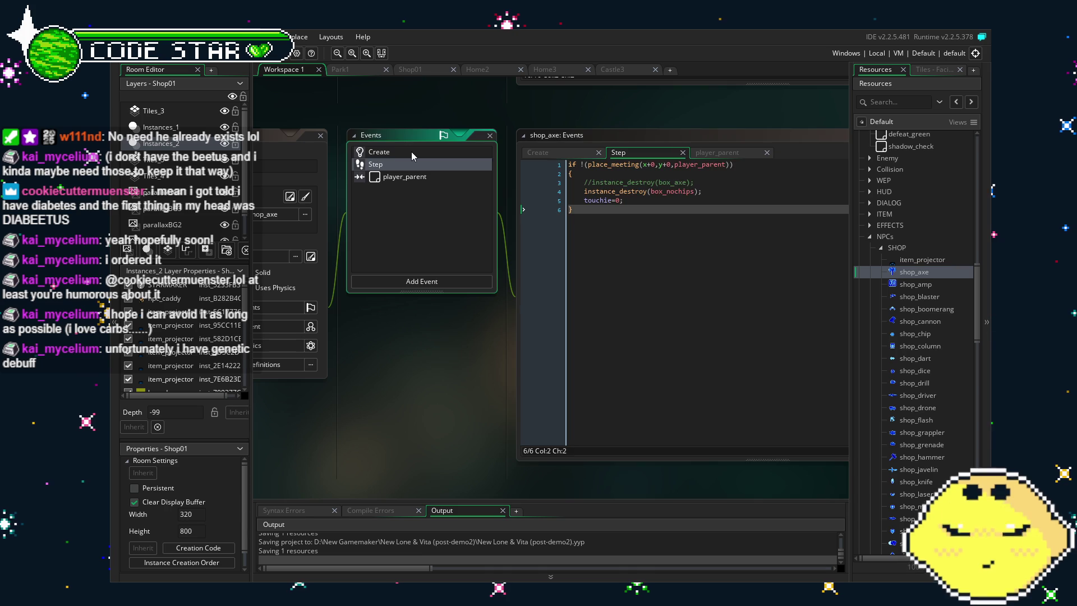
click(412, 152)
click(419, 184)
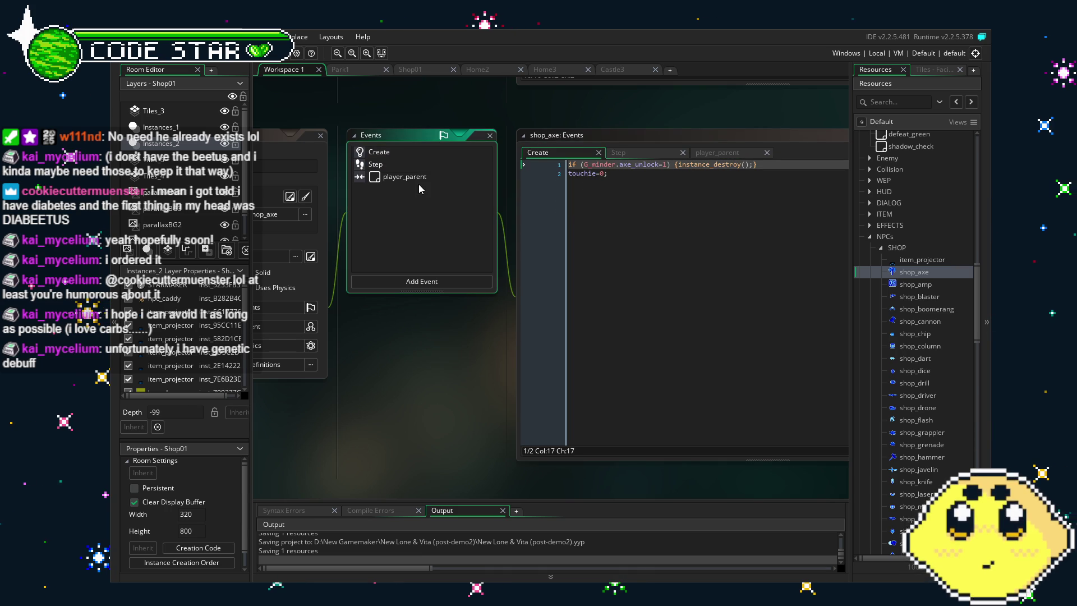
click(403, 179)
drag(392, 416, 474, 415)
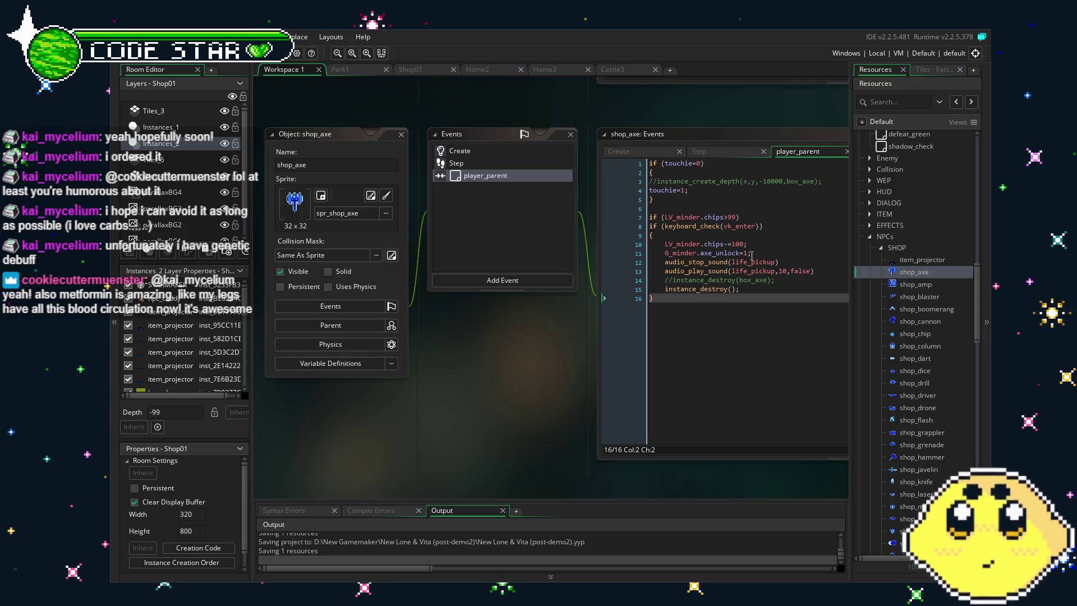
Uncomment the instance_destroy(box_axe) line in shop_axe's Step event
click(460, 151)
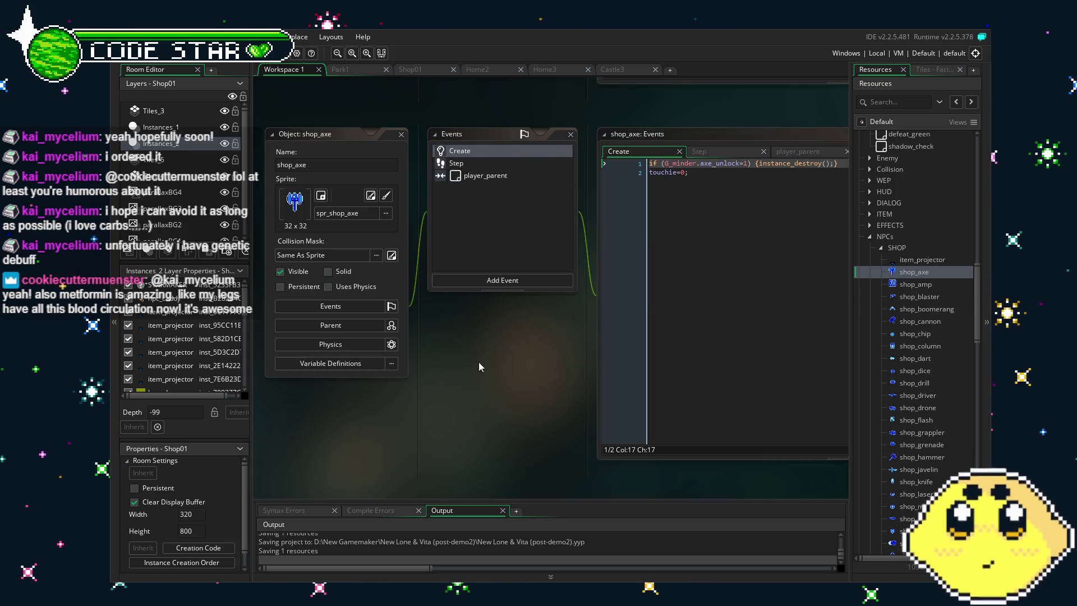
drag(481, 365, 404, 365)
click(409, 164)
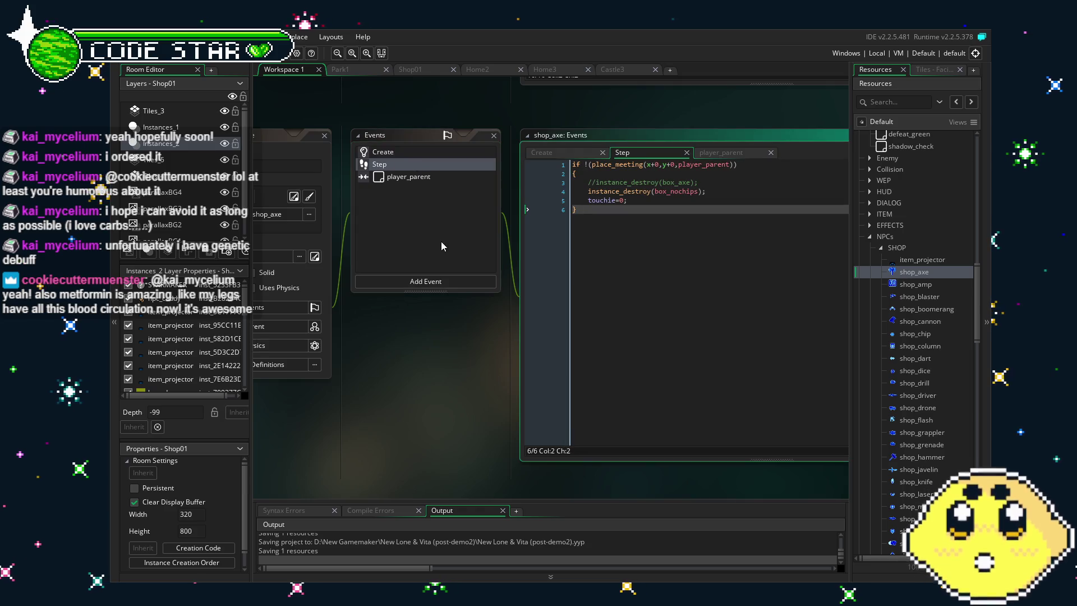
click(596, 183)
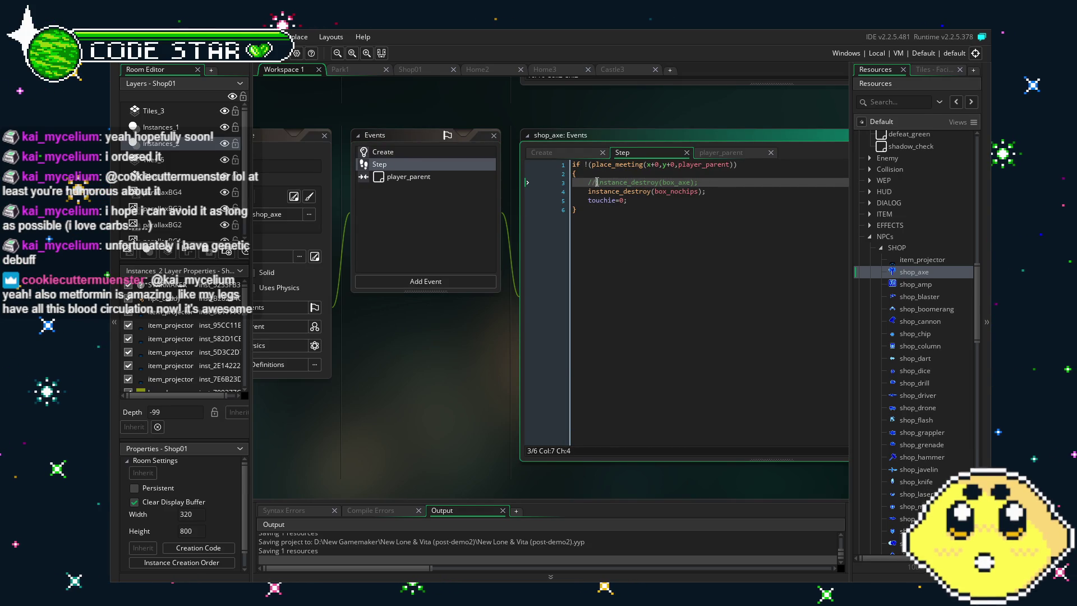
key(BackSpace)
key(BackSpace)
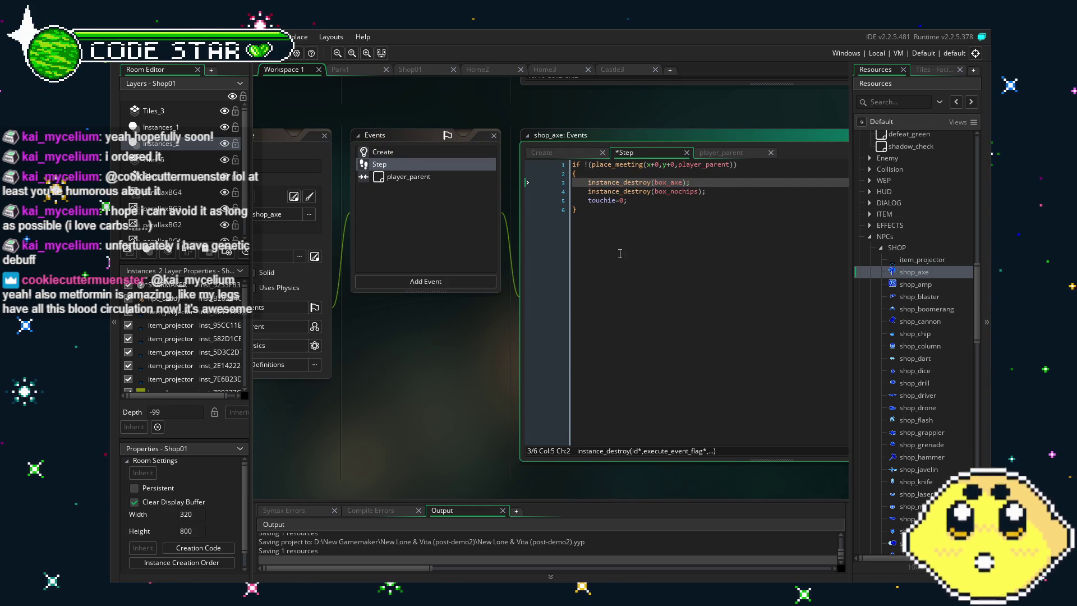
Uncomment the box_axe create and destroy lines in shop_axe's player_parent event
click(410, 178)
drag(427, 348, 366, 356)
click(521, 190)
key(BackSpace)
key(BackSpace)
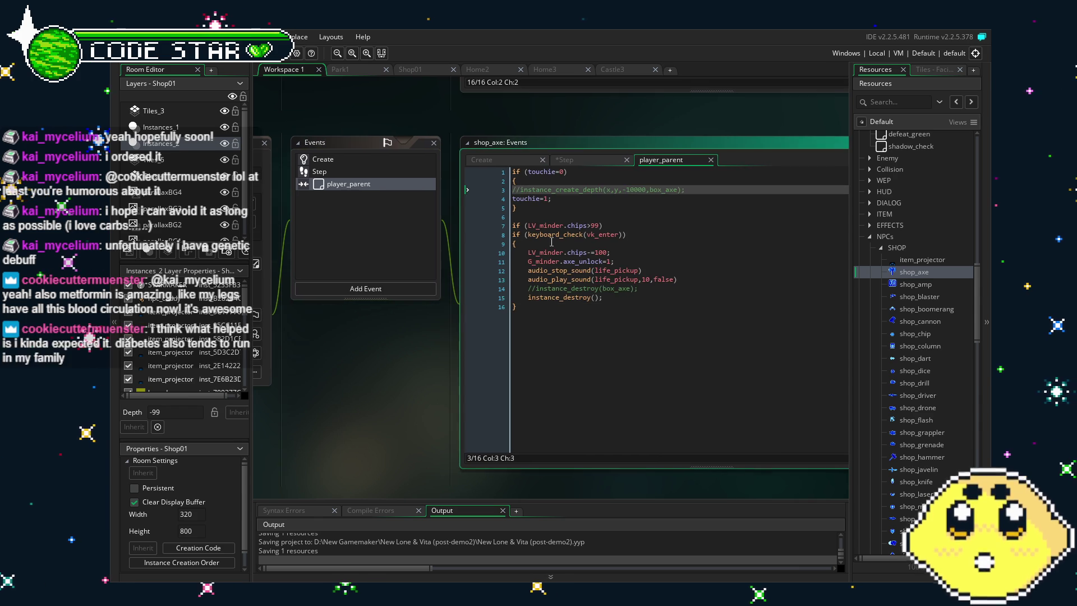
click(528, 288)
key(BackSpace)
key(BackSpace)
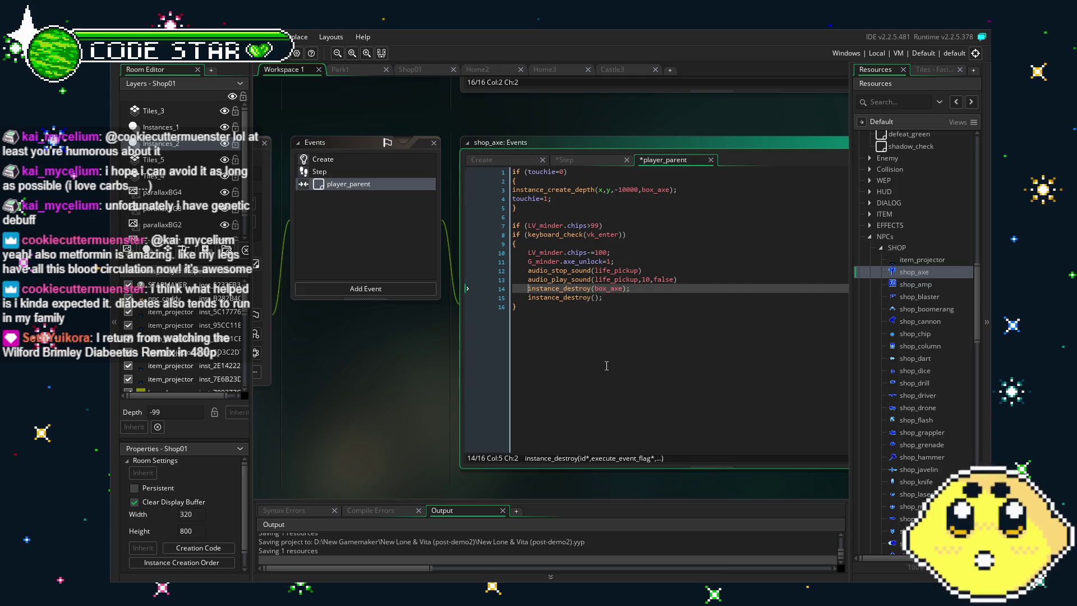
Open shop_amp and uncomment the box_amp destroy line in its Step event
click(924, 284)
double_click(924, 285)
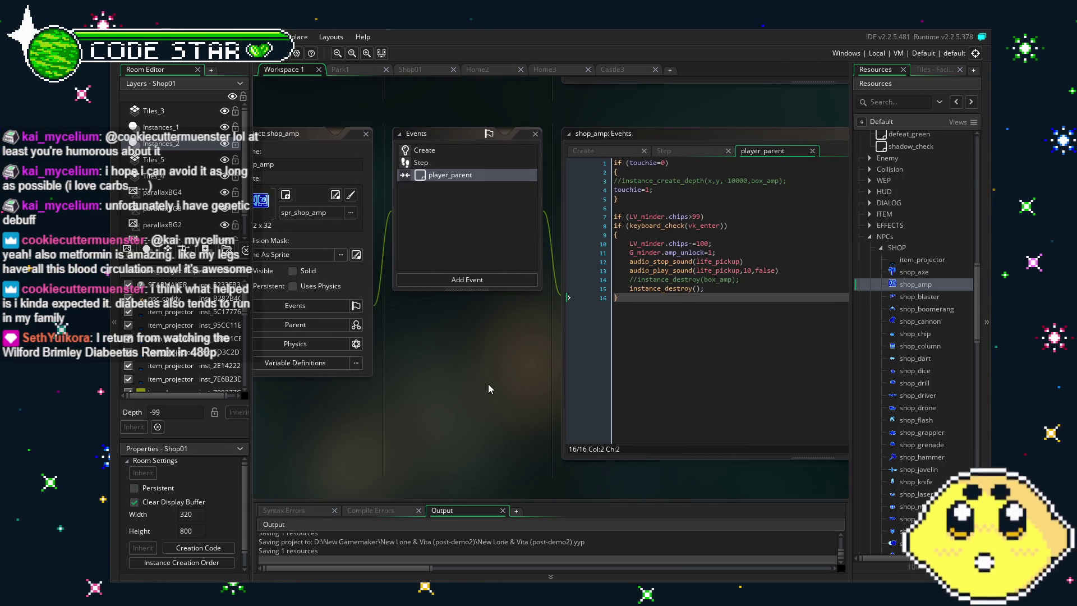
click(438, 148)
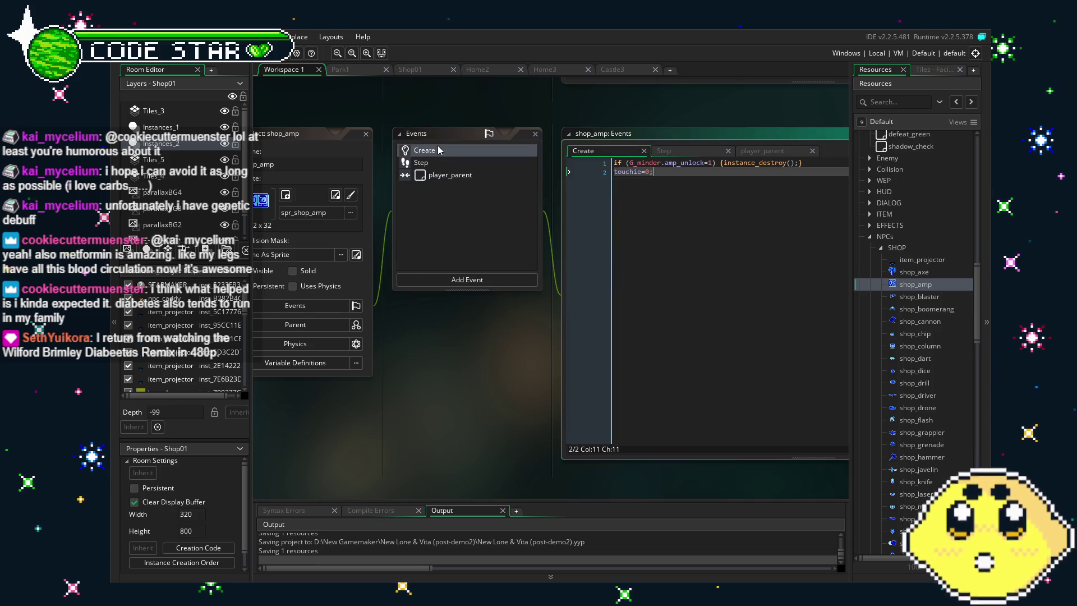
click(434, 163)
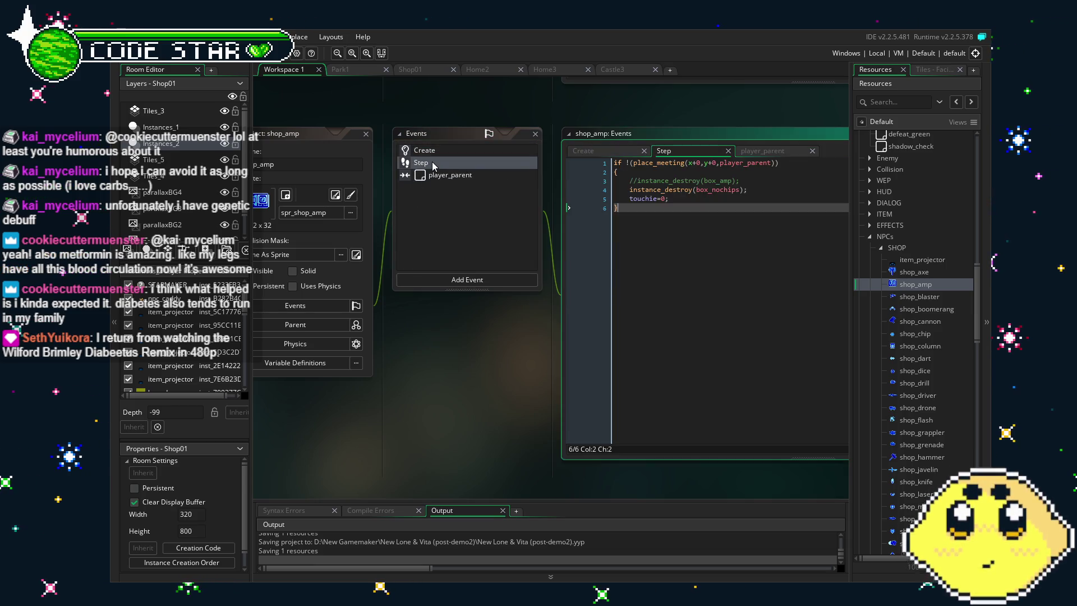
click(638, 181)
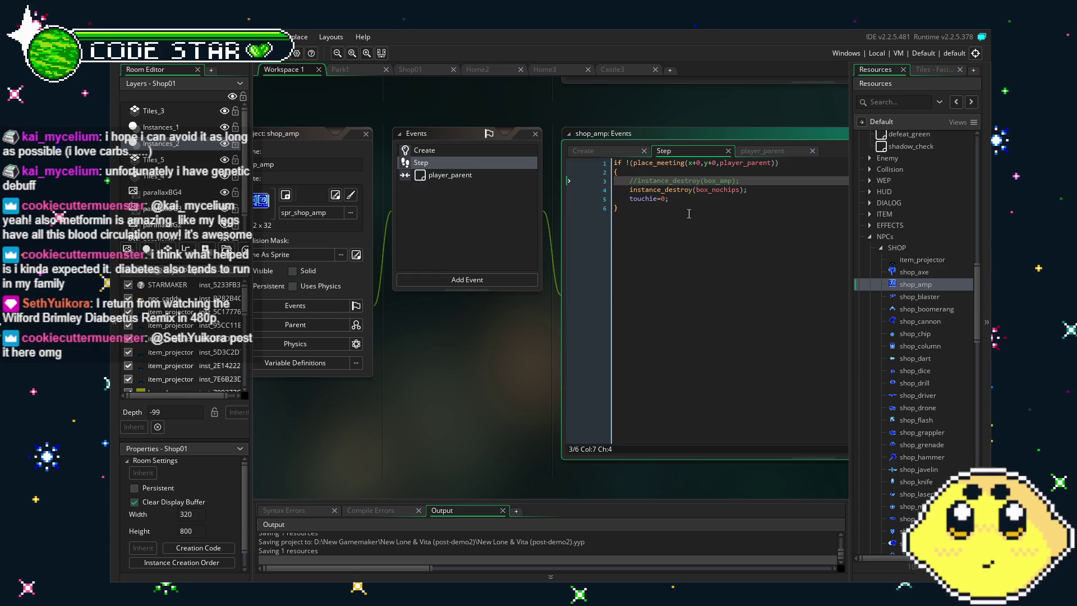
key(BackSpace)
key(BackSpace)
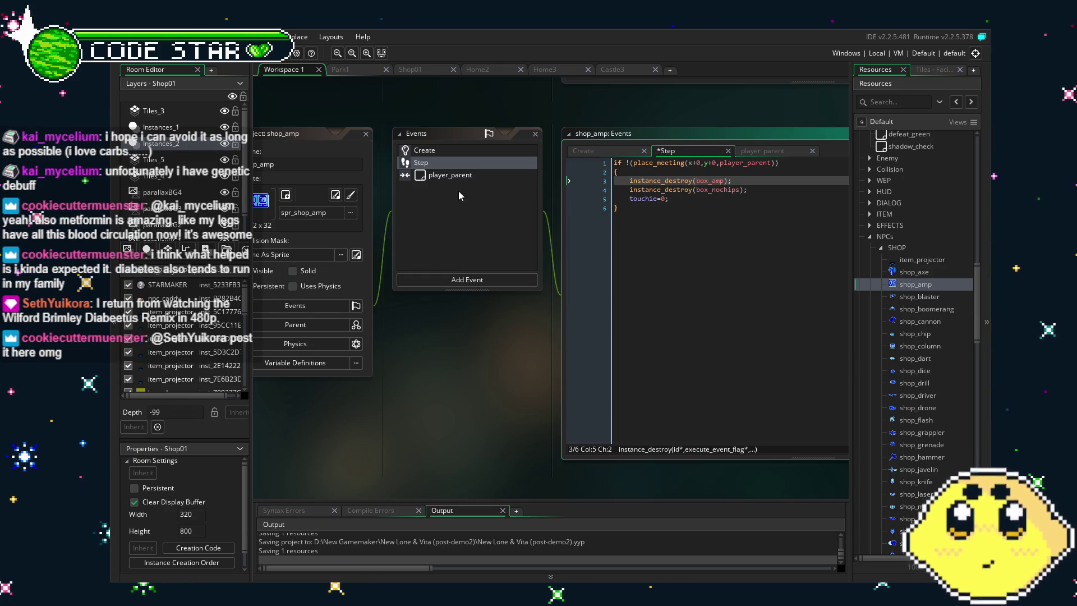
Uncomment box_amp's create and destroy lines in player_parent, then open shop_blaster
click(457, 176)
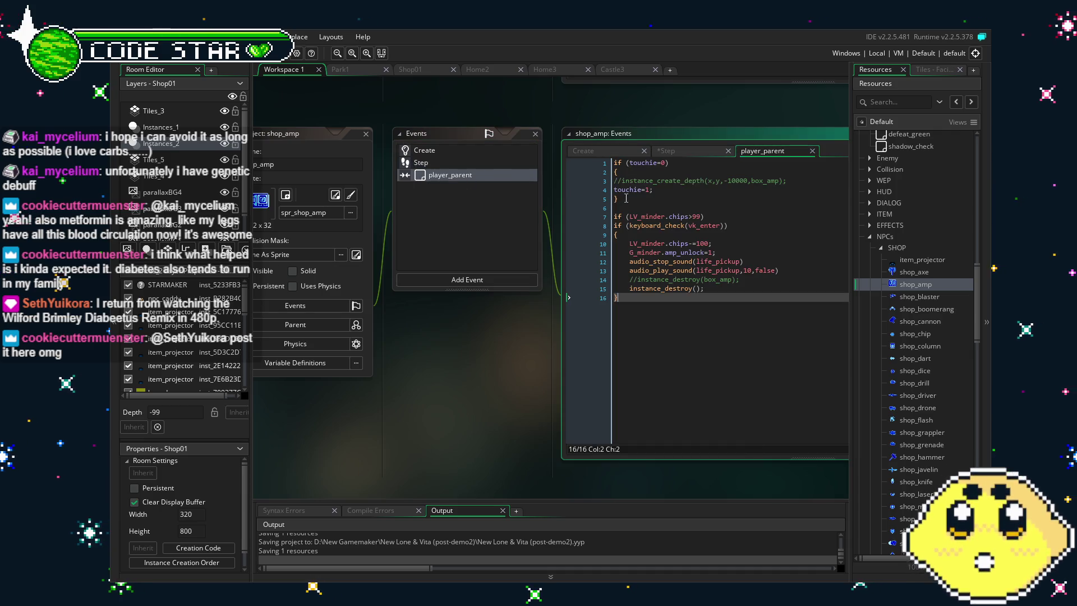
click(623, 181)
key(BackSpace)
key(BackSpace)
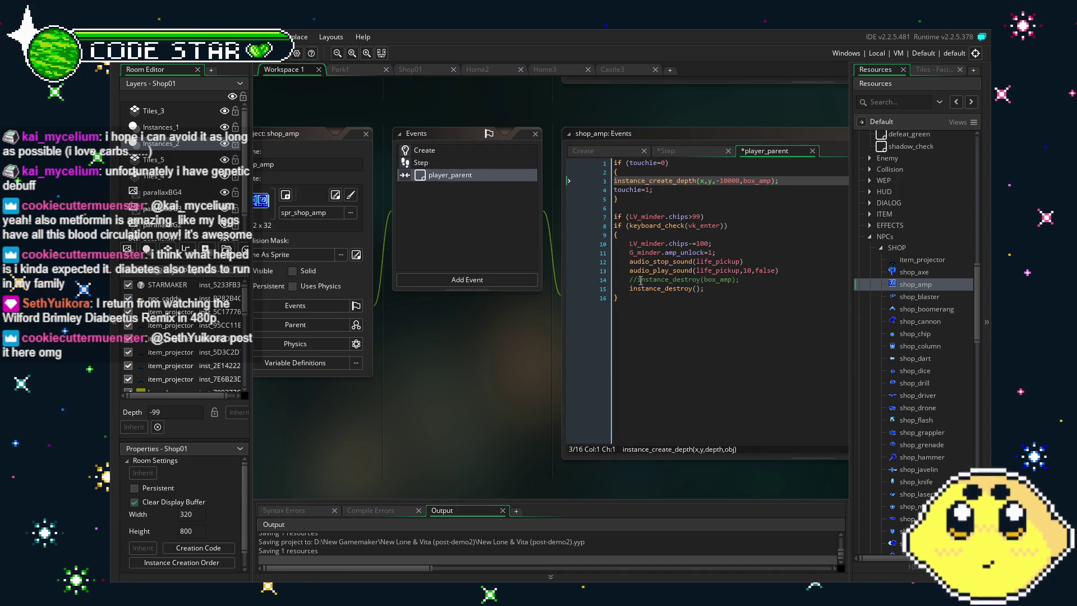
click(640, 280)
key(BackSpace)
key(BackSpace)
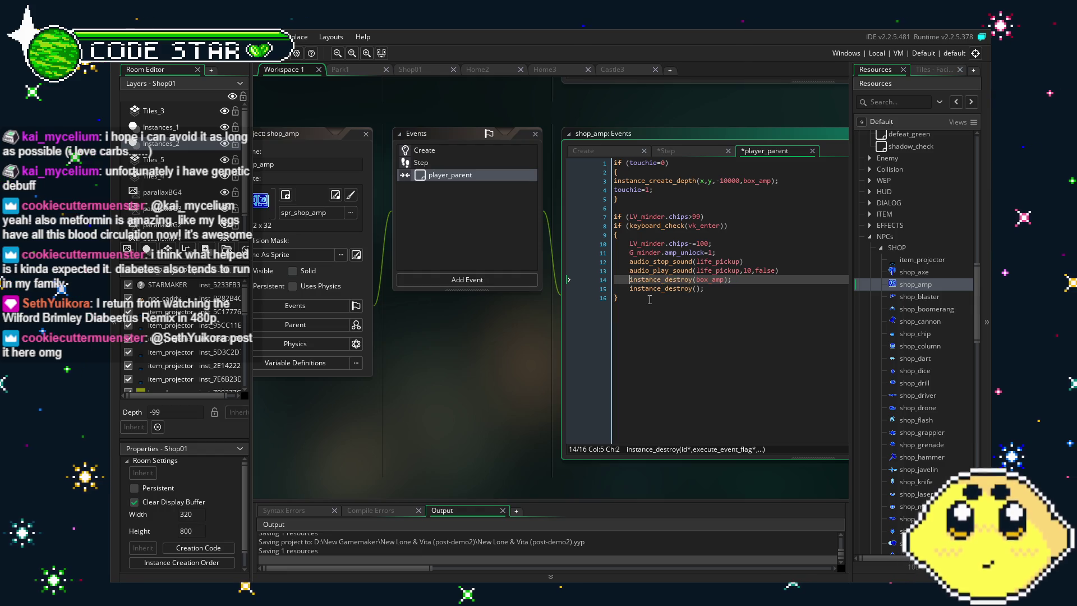
click(649, 330)
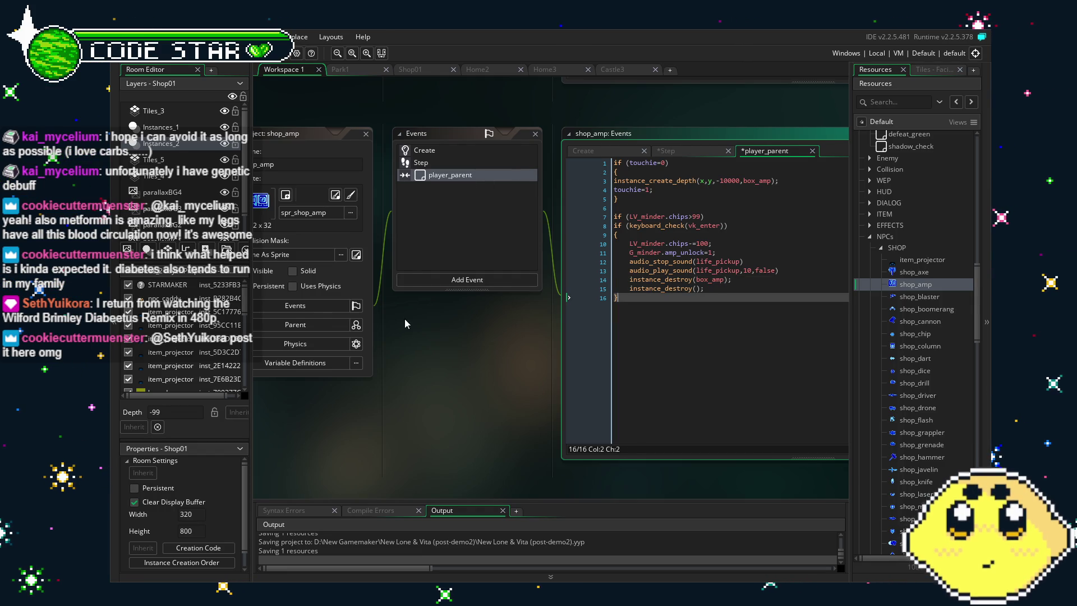
drag(405, 319, 425, 315)
double_click(892, 297)
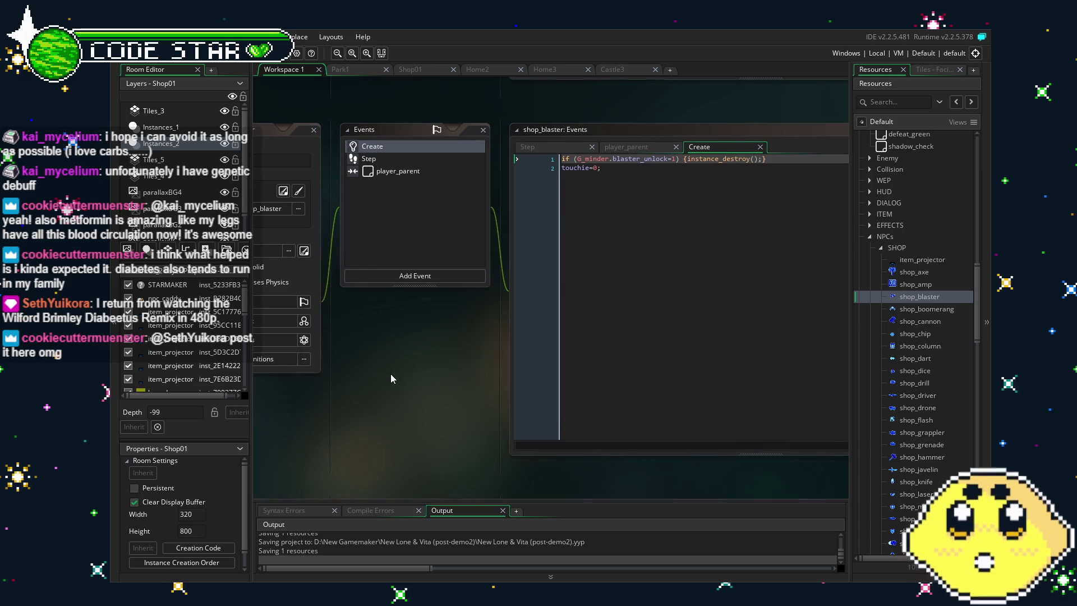
Review shop_blaster's Step and player_parent event code
click(390, 163)
double_click(389, 164)
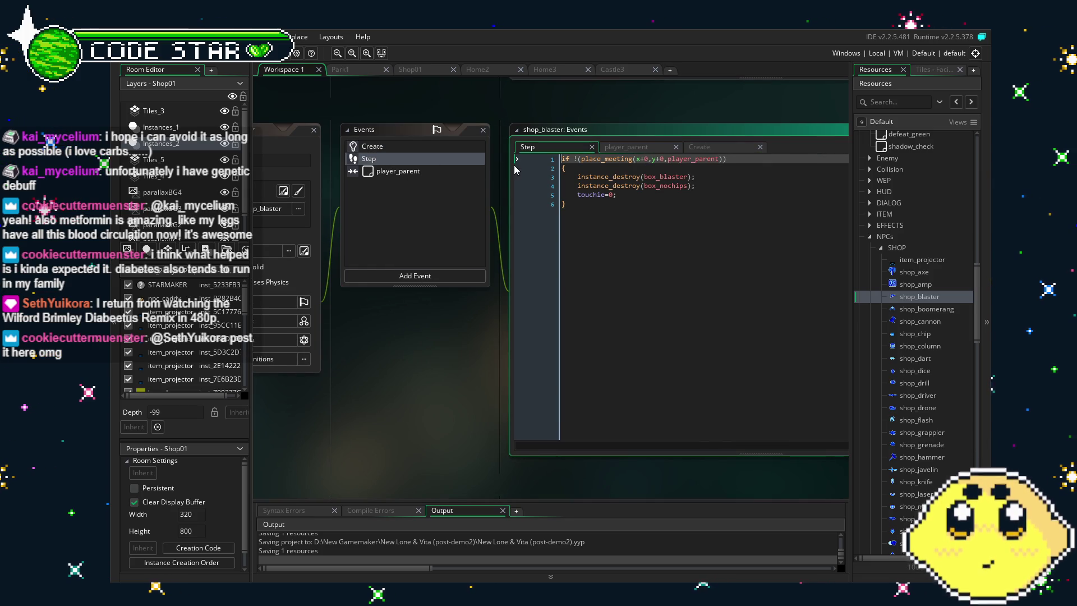
drag(400, 322, 458, 322)
double_click(456, 170)
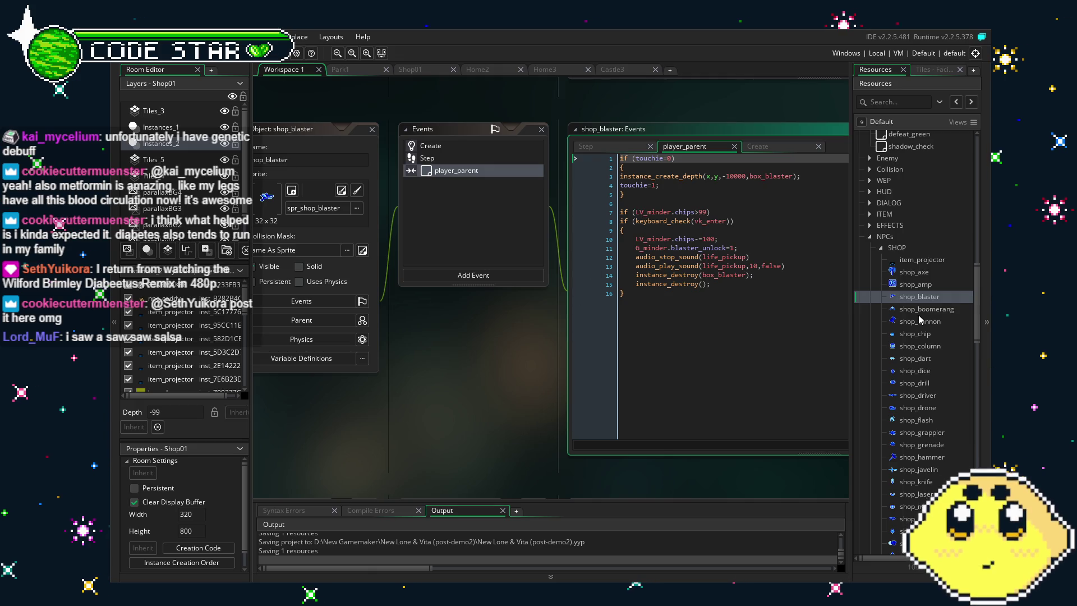
Open shop_cannon and uncomment the box_cannon destroy line in its Step event
double_click(916, 285)
double_click(920, 322)
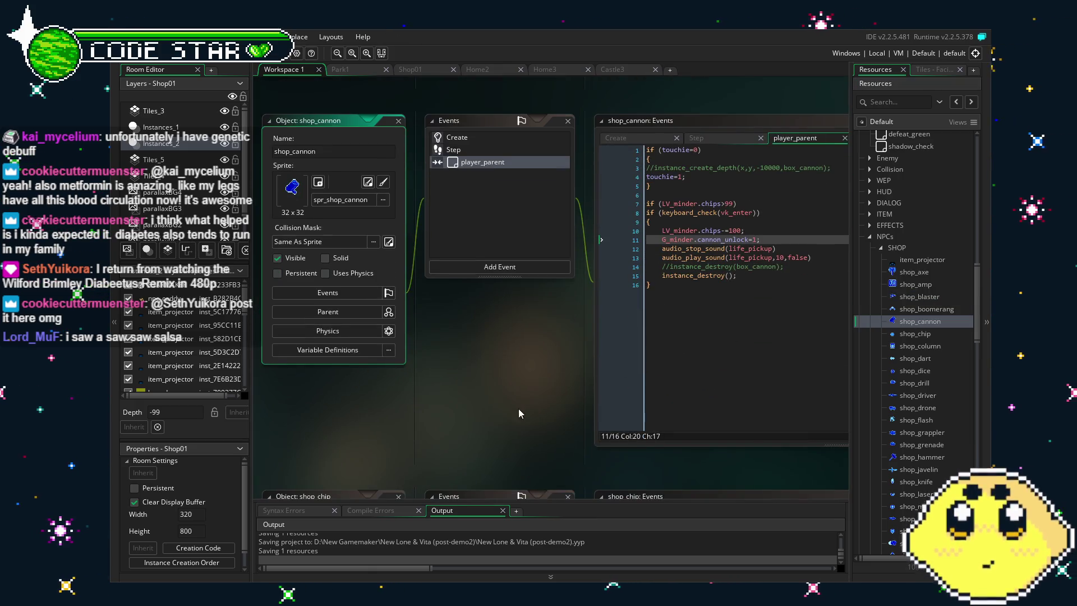
click(434, 141)
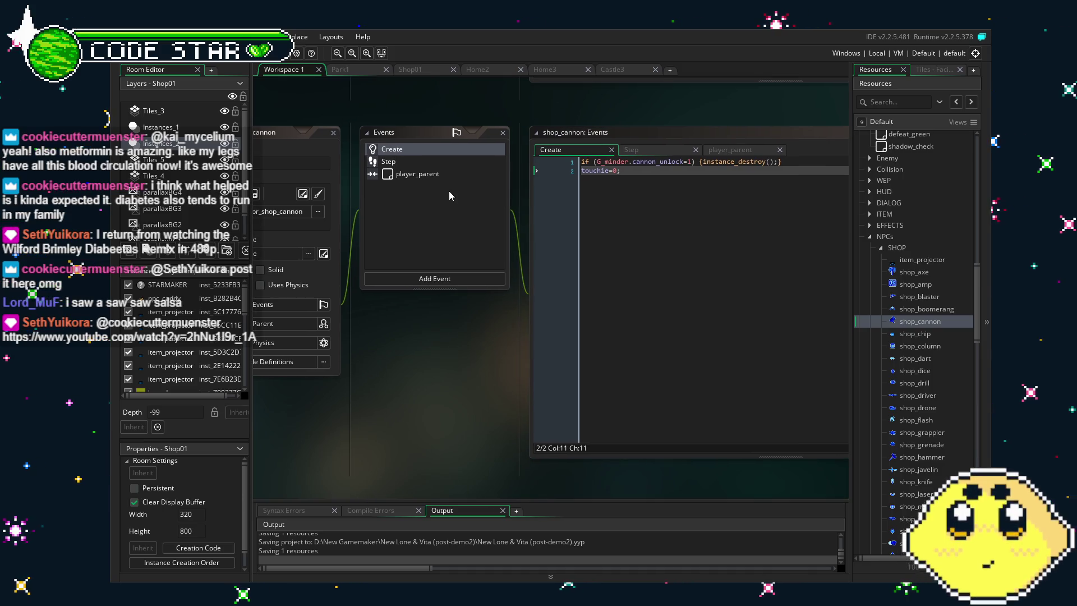
click(405, 161)
click(605, 179)
key(BackSpace)
key(BackSpace)
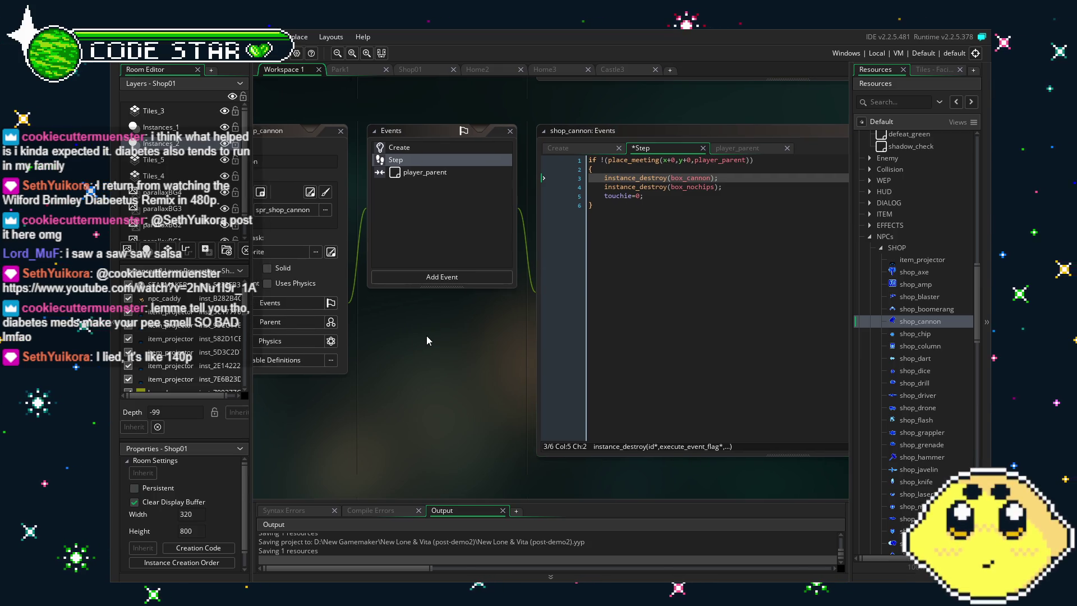
Uncomment the box_cannon destroy line in shop_cannon's player_parent event and recheck both events
click(449, 173)
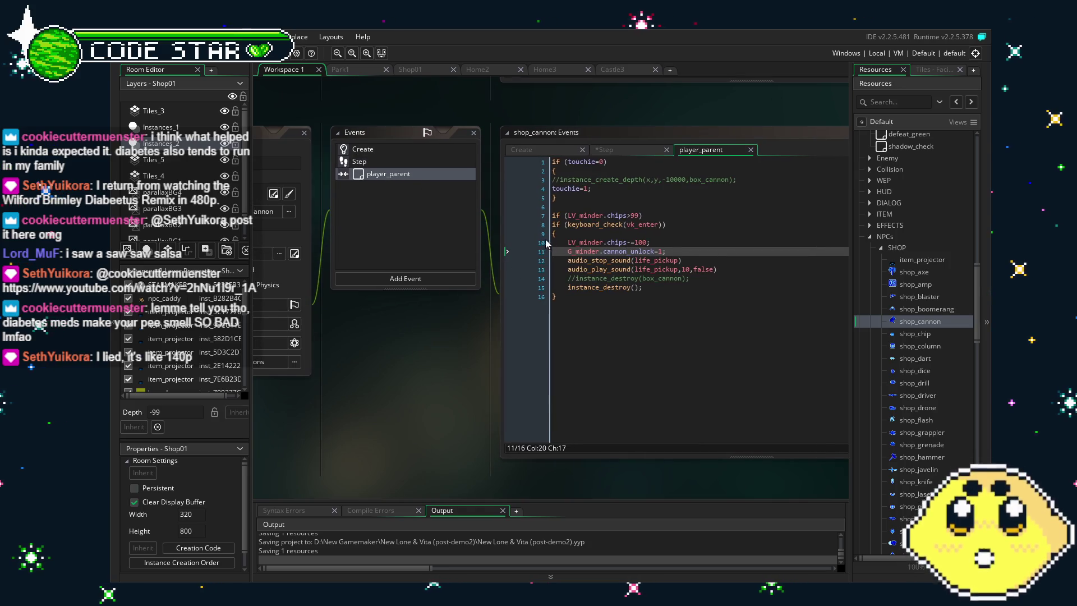
click(577, 278)
key(BackSpace)
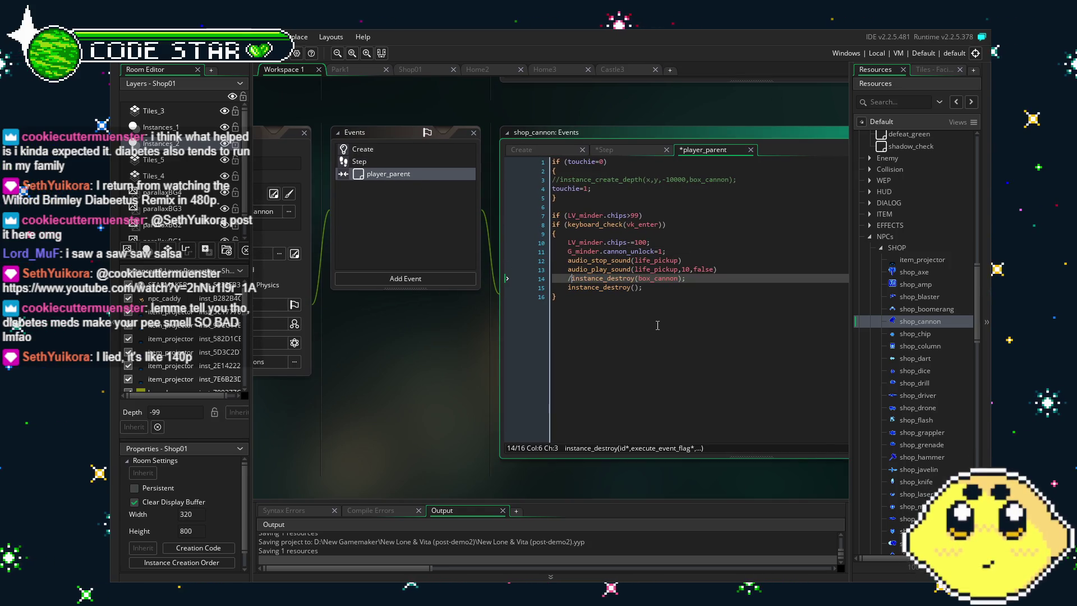
click(616, 336)
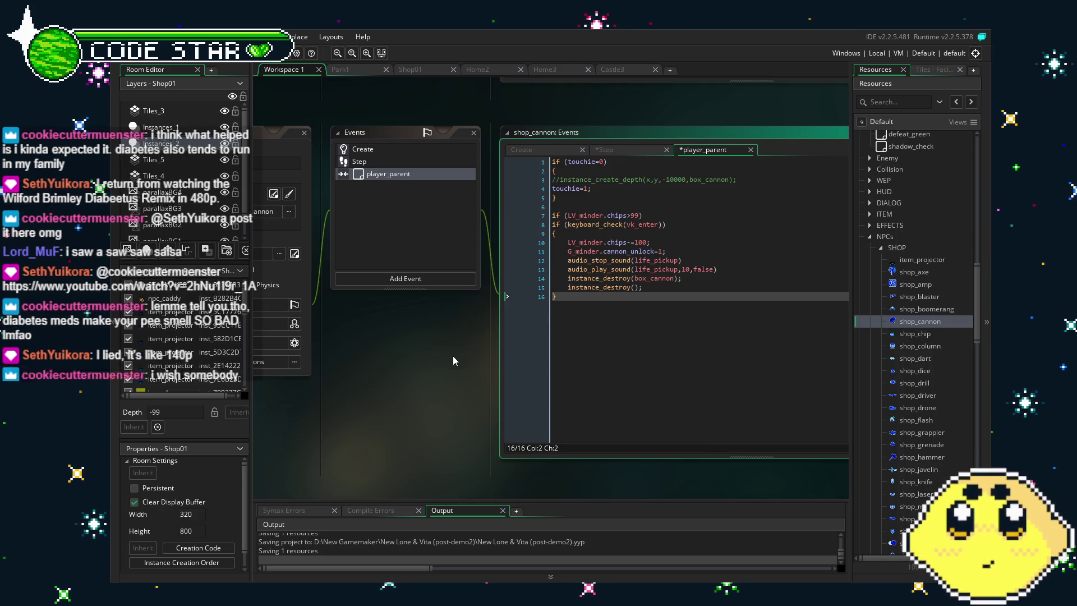
click(560, 179)
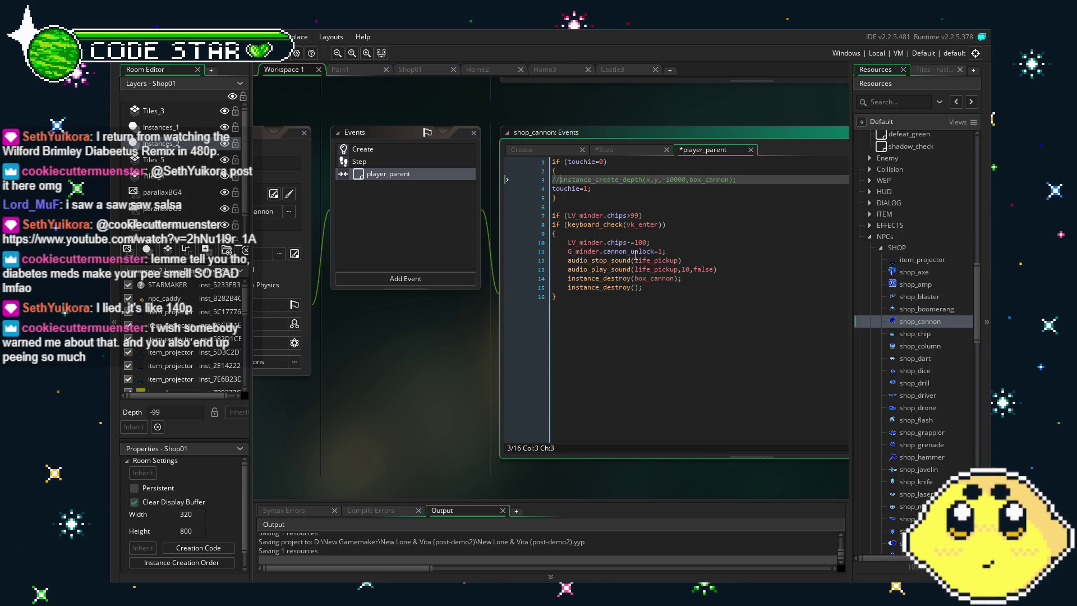
click(386, 158)
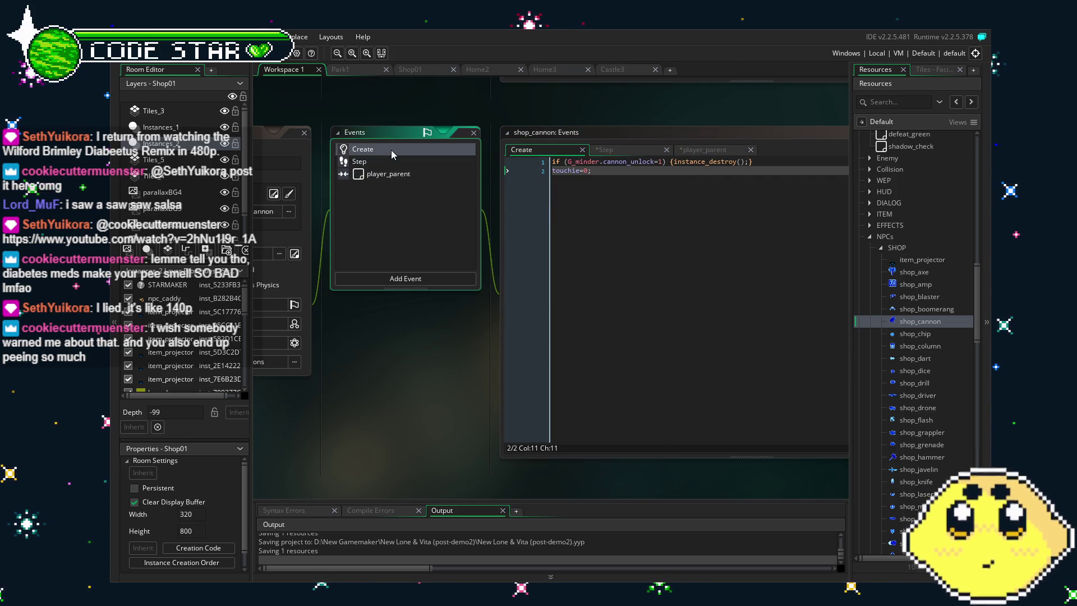
click(405, 176)
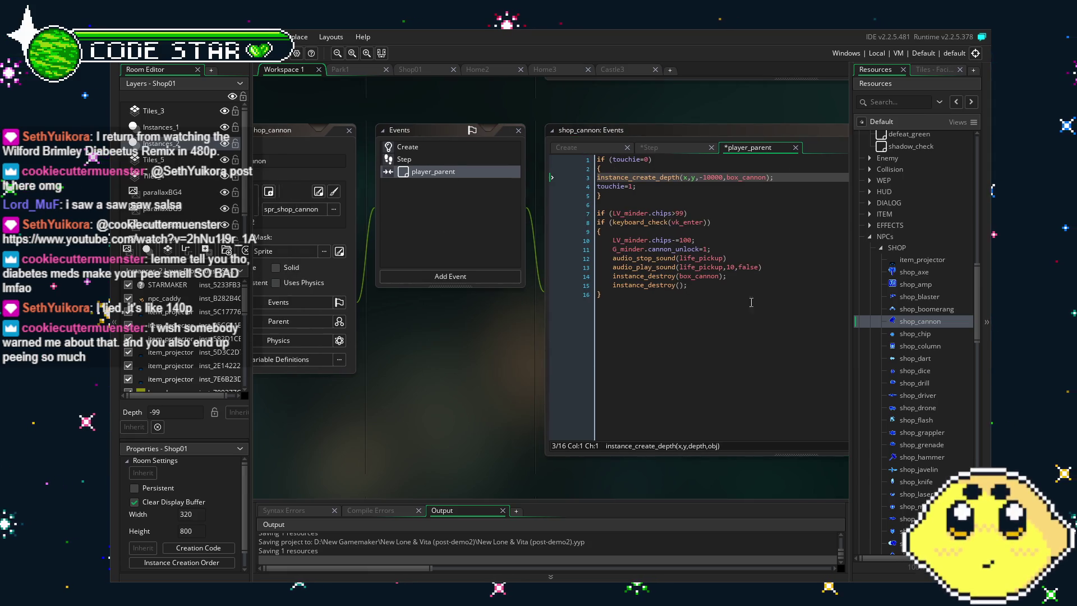
Open shop_chip and uncomment its box_chip create and destroy lines in player_parent
double_click(926, 335)
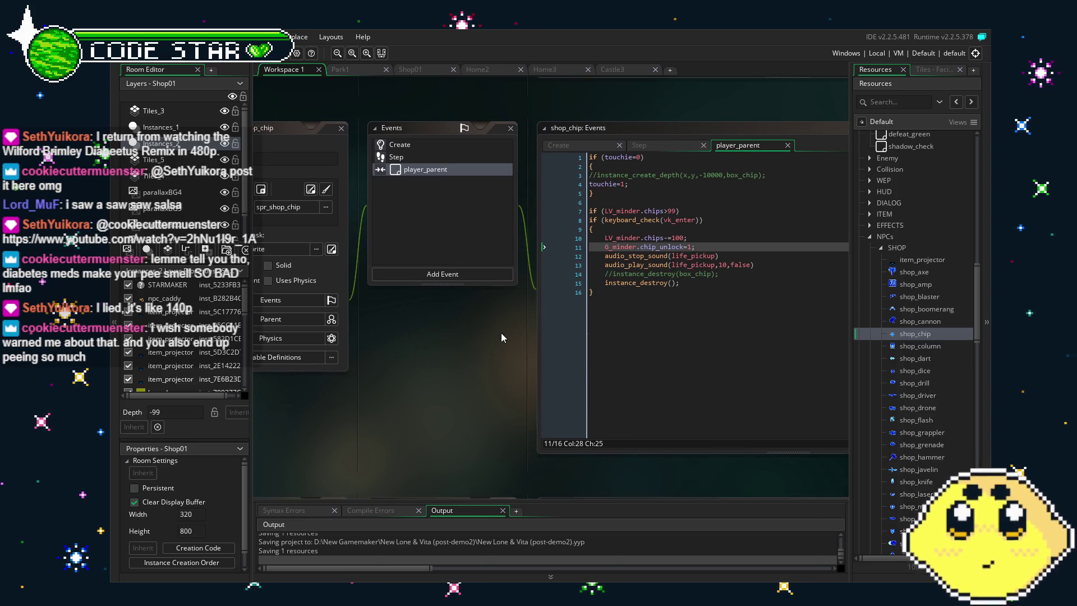
click(573, 178)
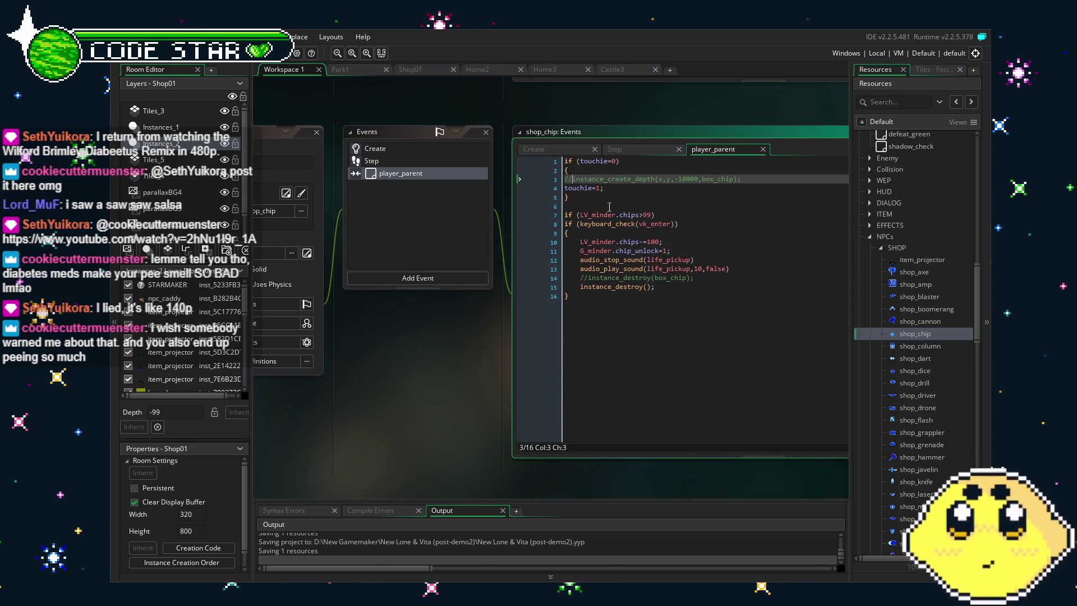
key(BackSpace)
key(BackSpace)
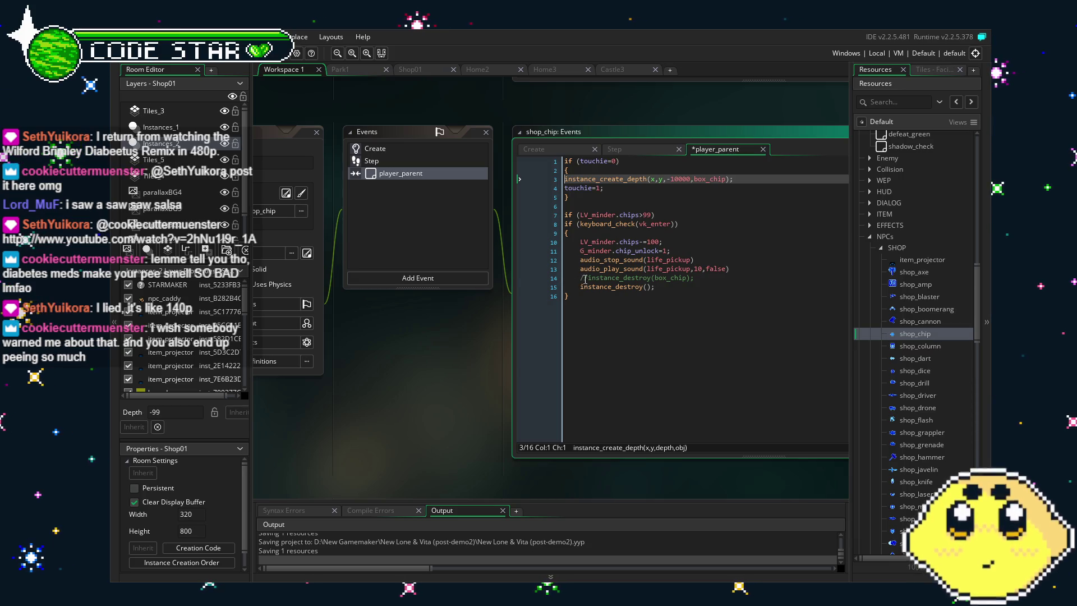
click(587, 278)
key(BackSpace)
key(BackSpace)
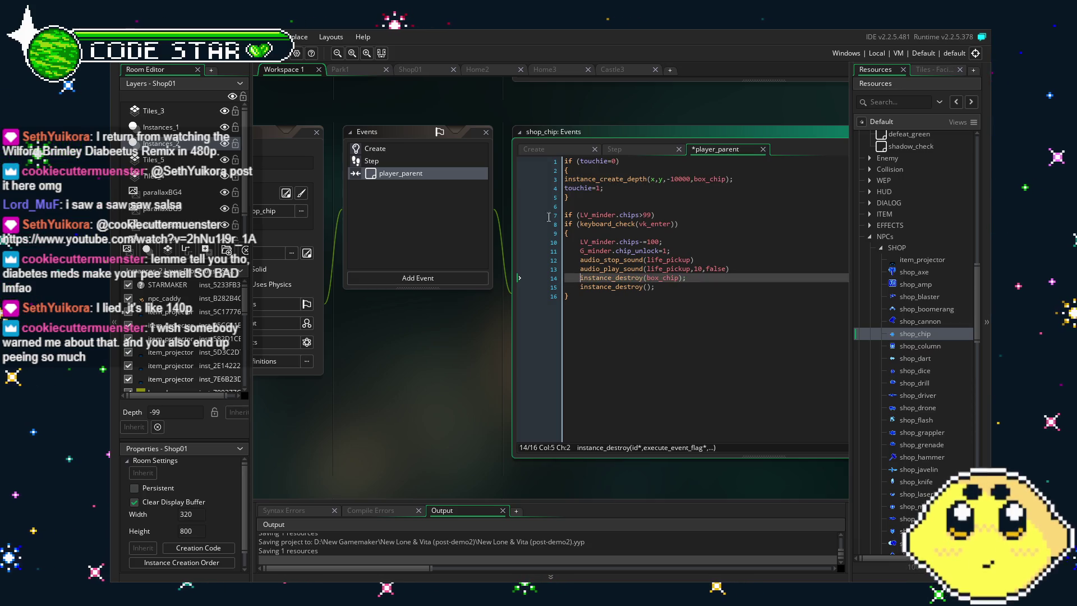
Uncomment the box_chip destroy line in shop_chip's Step event
click(371, 161)
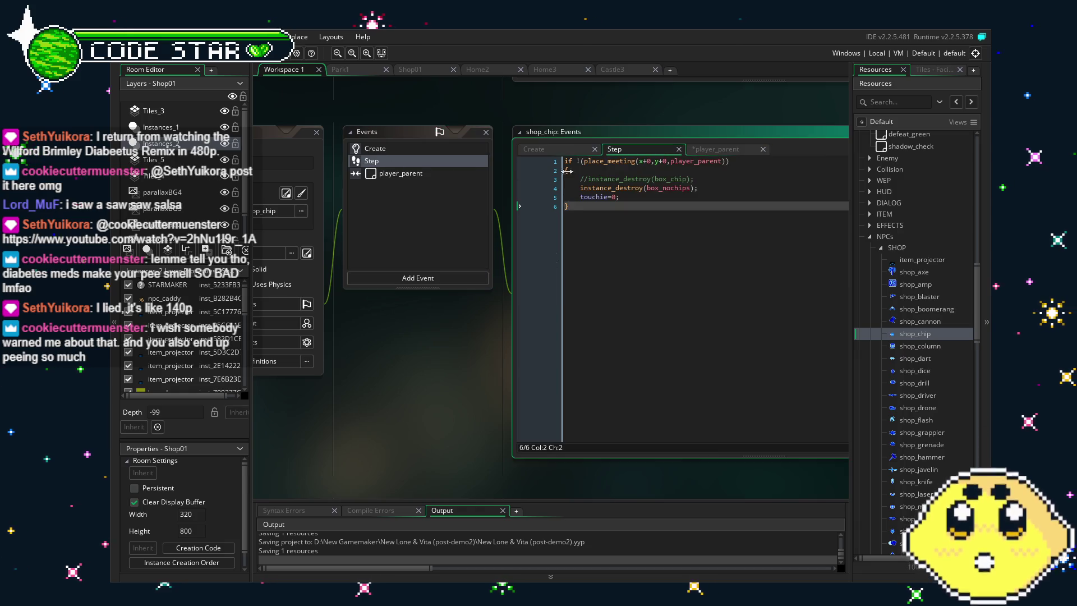
click(591, 179)
key(BackSpace)
key(BackSpace)
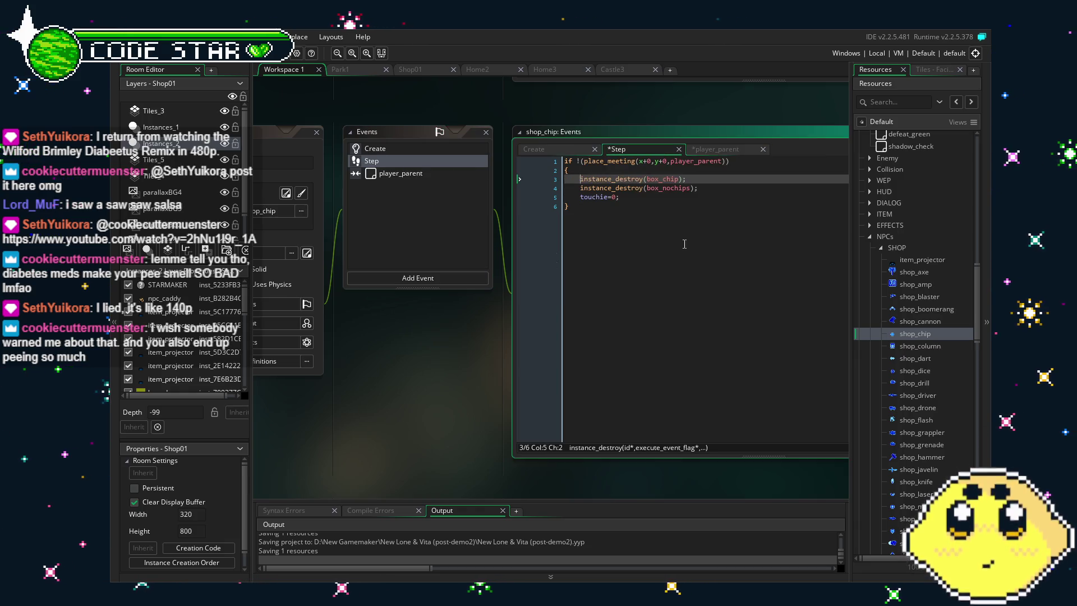
click(407, 147)
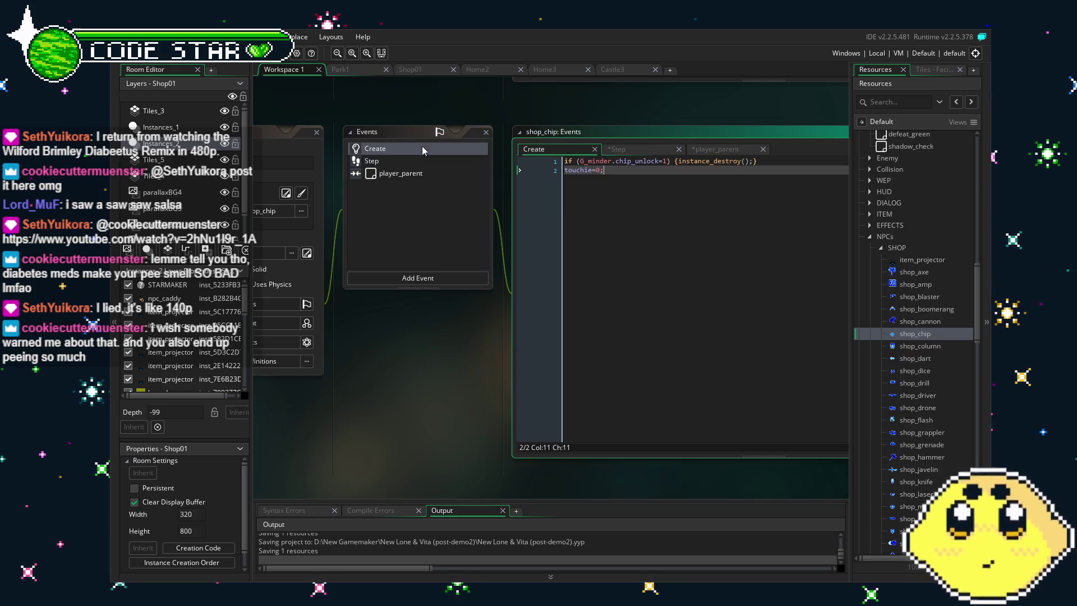
Open shop_column and uncomment instance_destroy(box_column) and instance_create_depth in player_parent
double_click(924, 346)
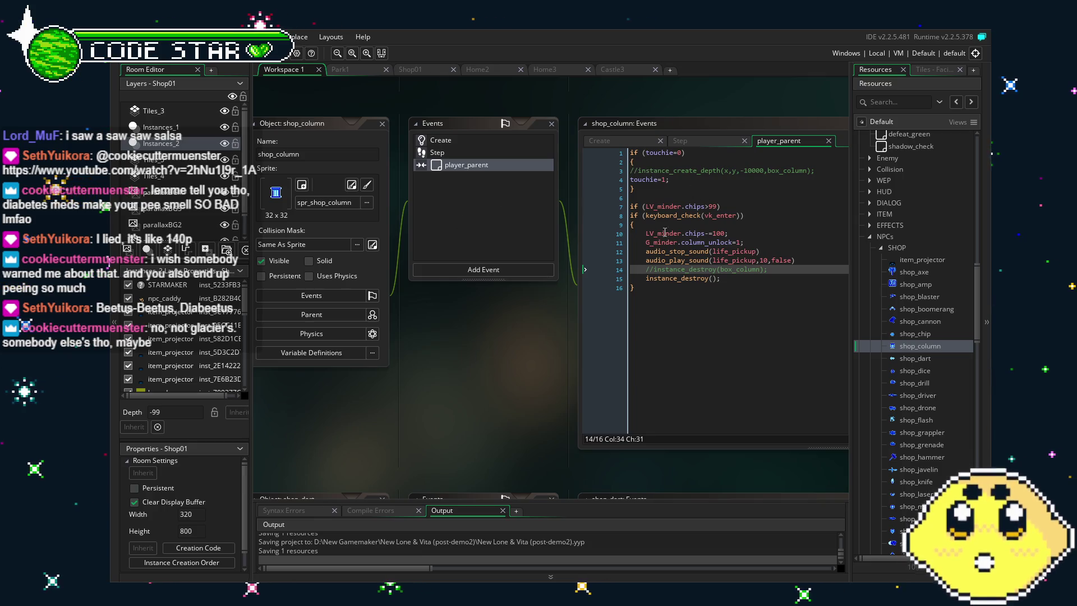
click(655, 278)
key(Up)
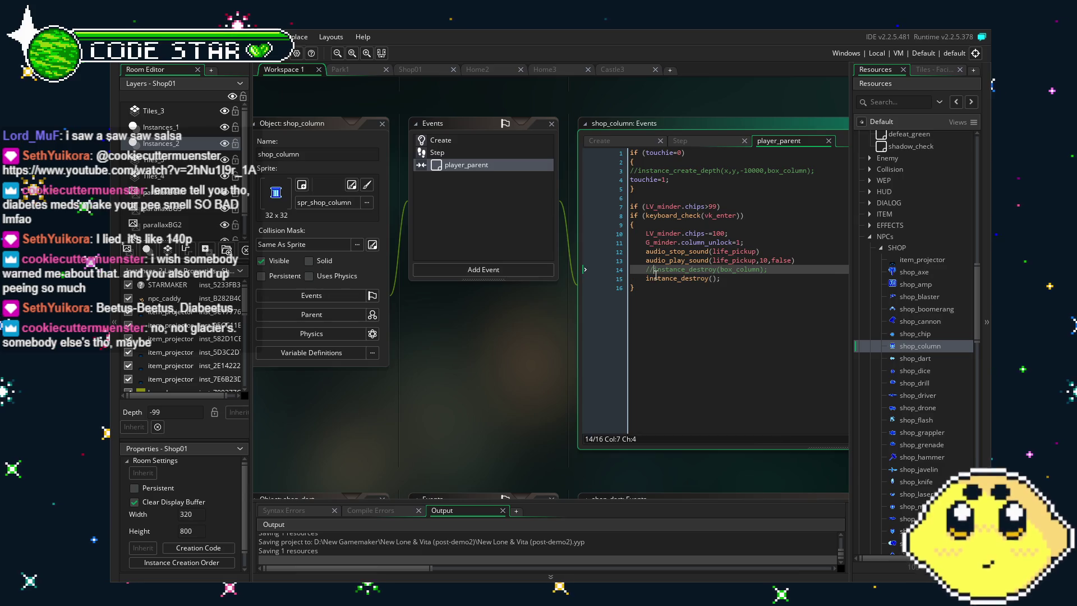
key(BackSpace)
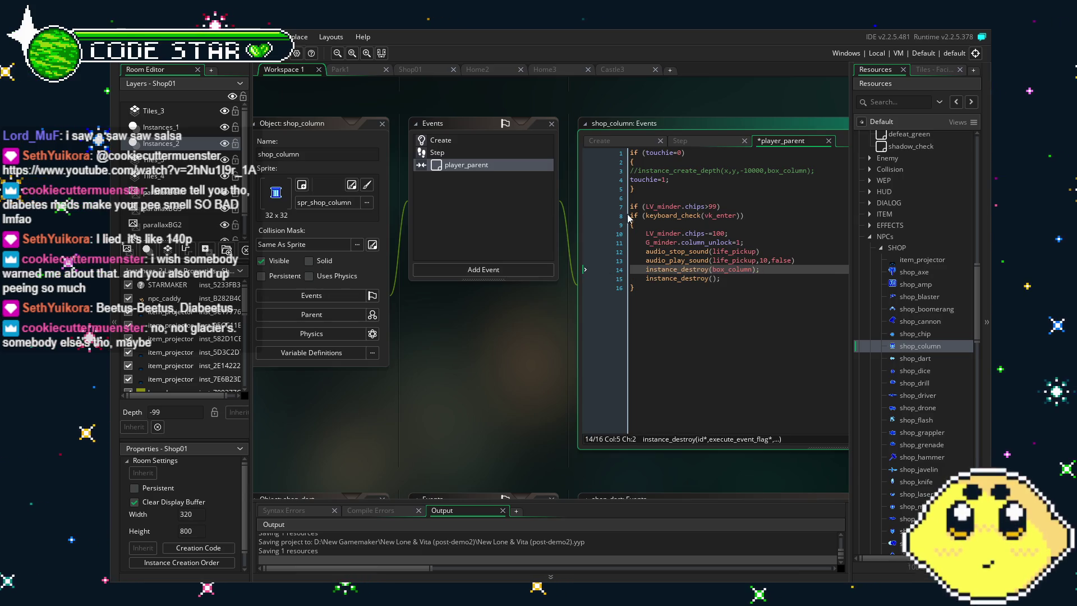
click(636, 171)
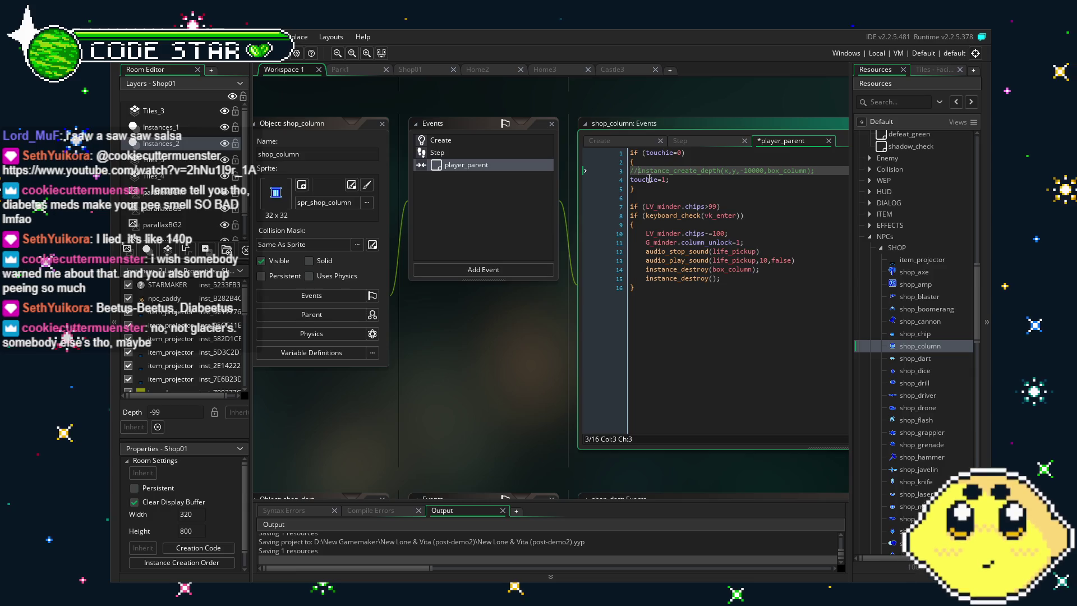
key(BackSpace)
key(BackSpace)
click(778, 363)
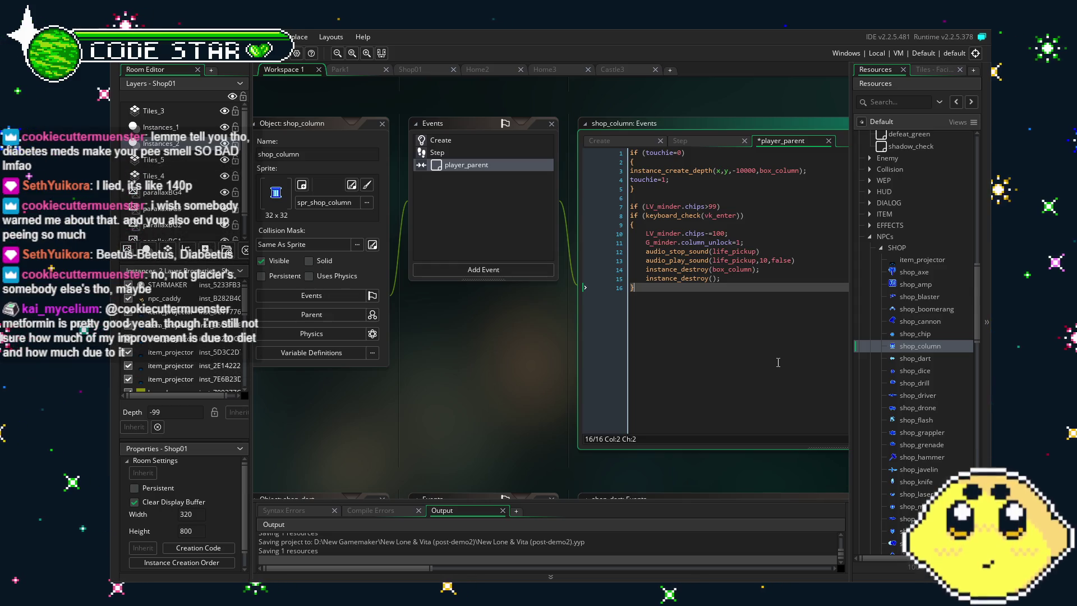
drag(446, 362, 417, 369)
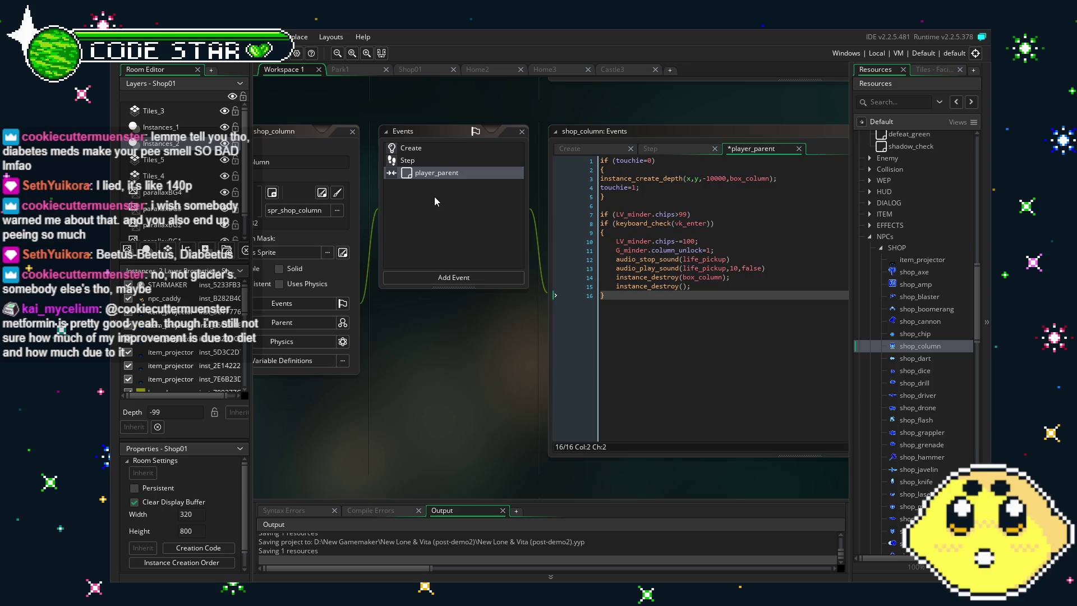
Uncomment instance_destroy(box_column) in shop_column's Step event
click(413, 163)
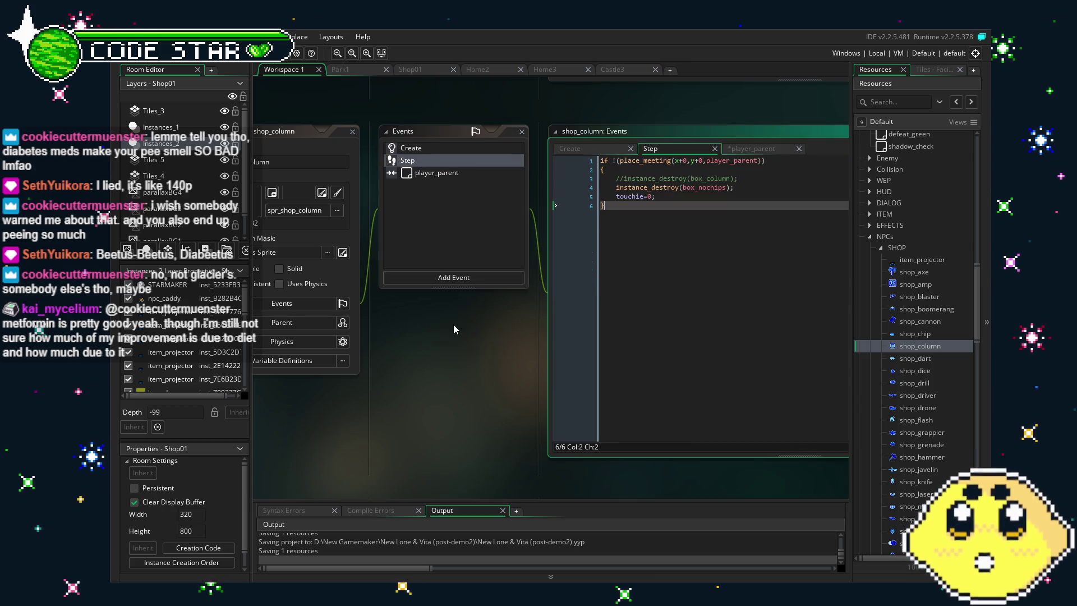
click(582, 179)
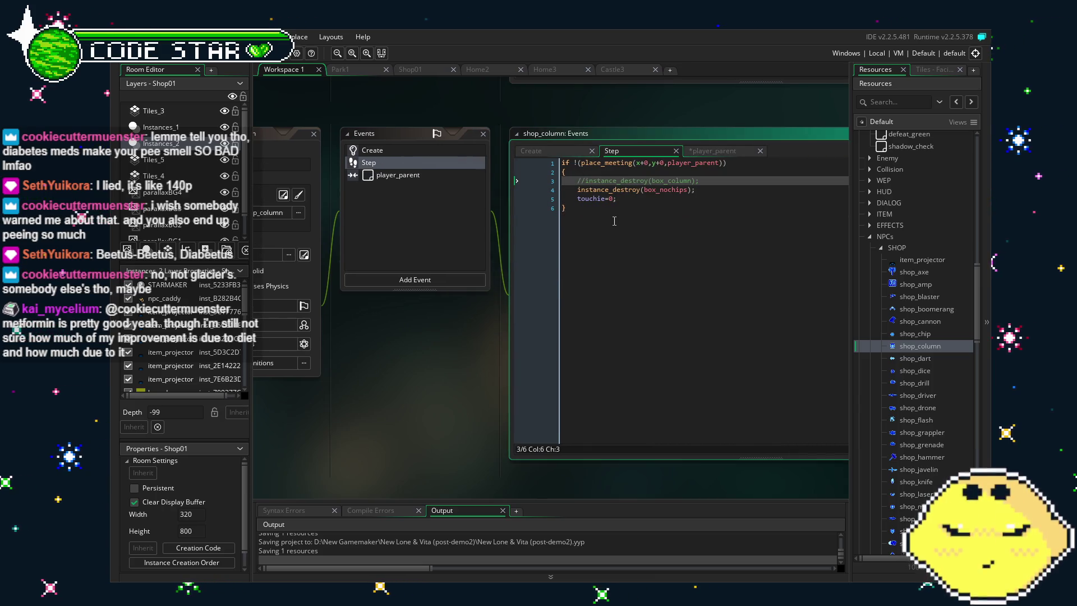
key(Delete)
click(424, 154)
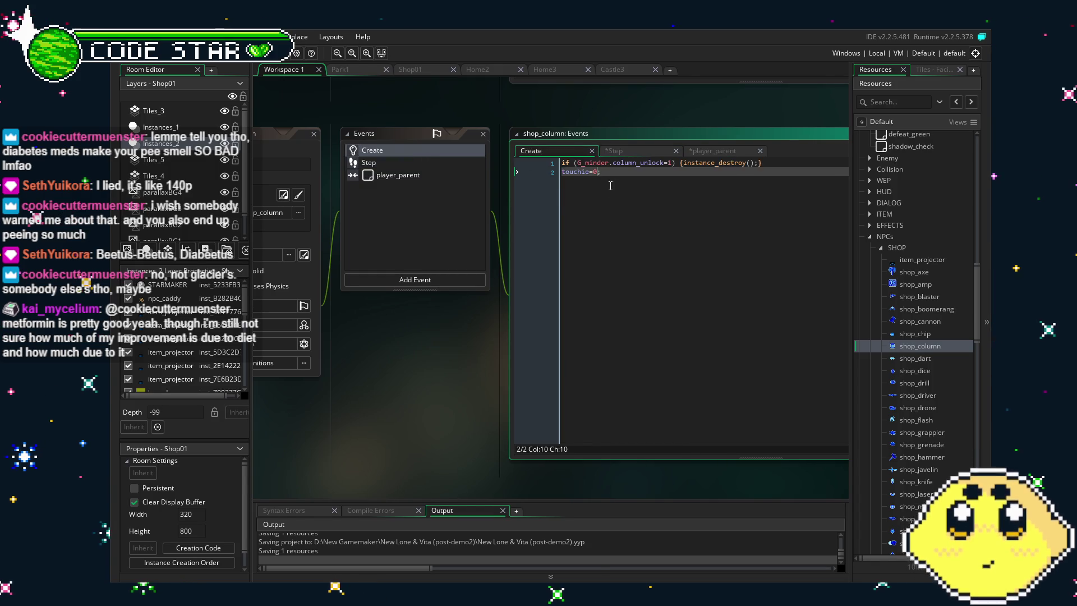
click(409, 162)
click(425, 176)
Open shop_dart and uncomment its Step destroy line, renaming box_dart to box_darts
double_click(911, 359)
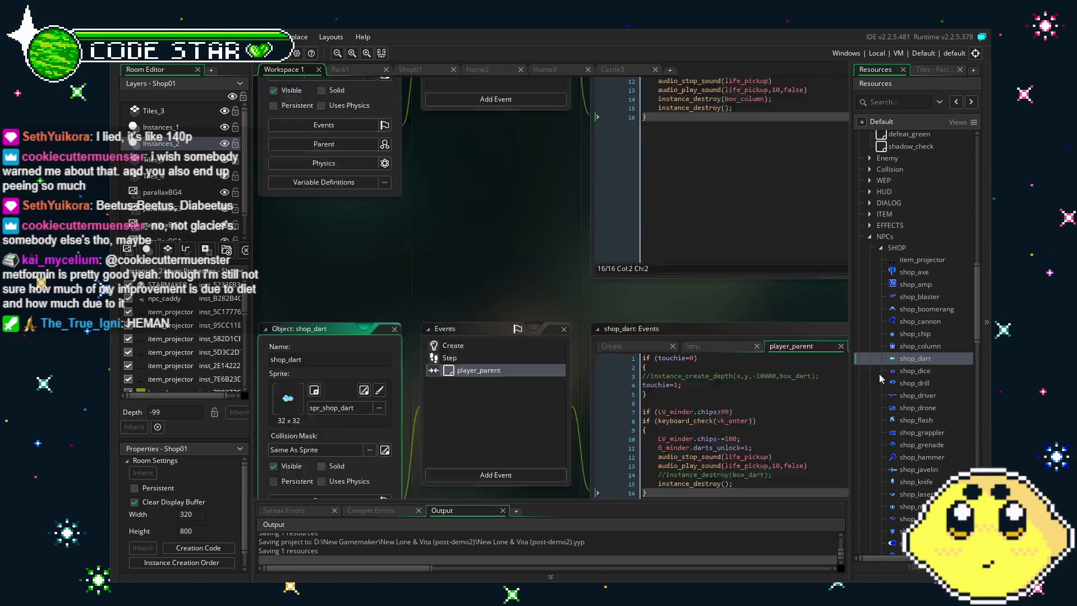
click(389, 155)
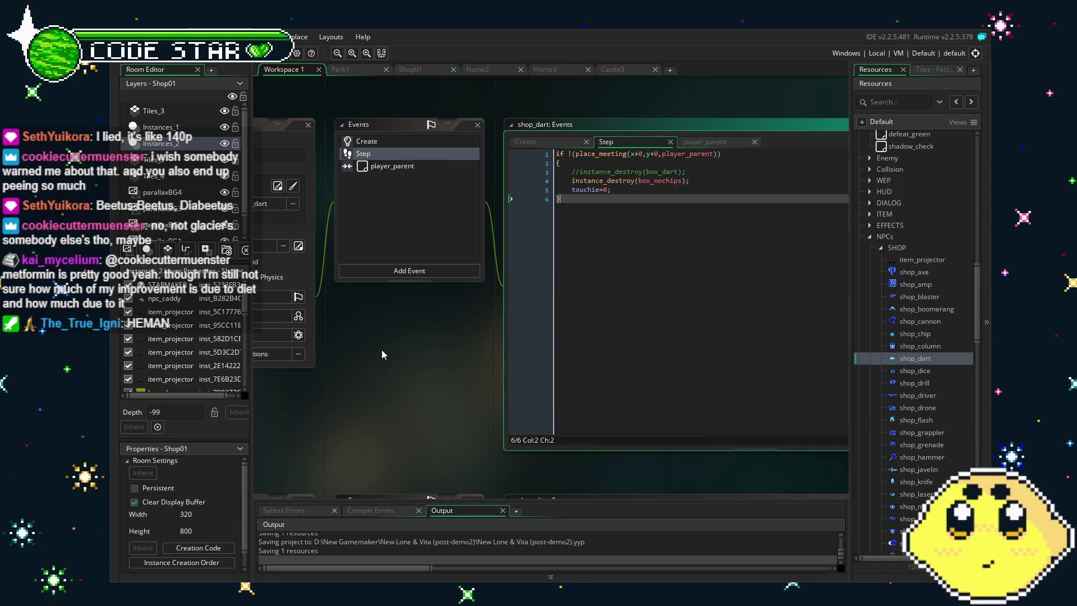
click(534, 171)
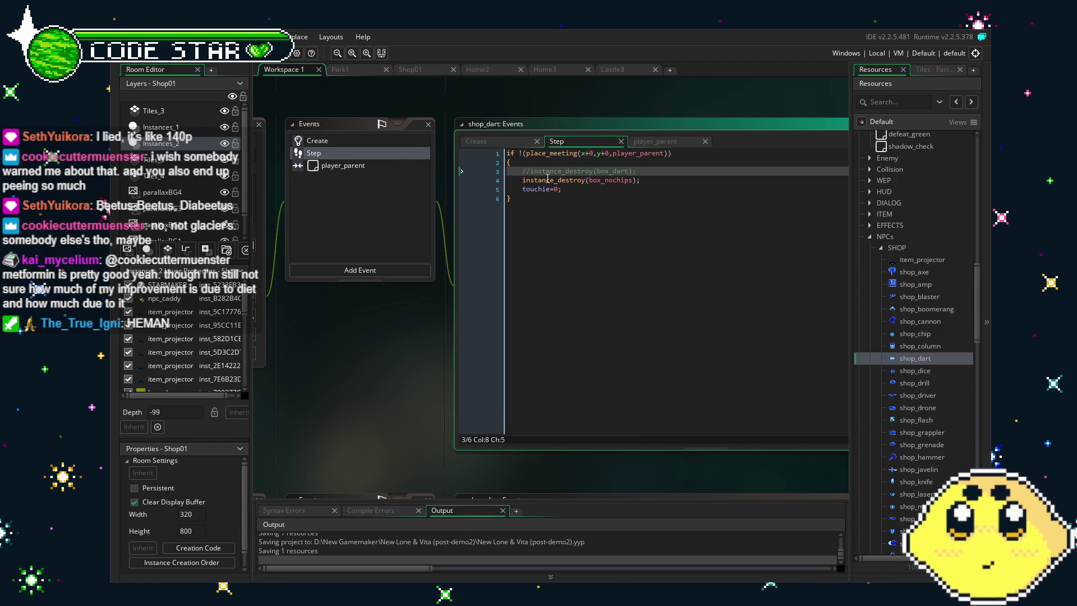
key(Home)
key(Delete)
key(Delete)
click(623, 172)
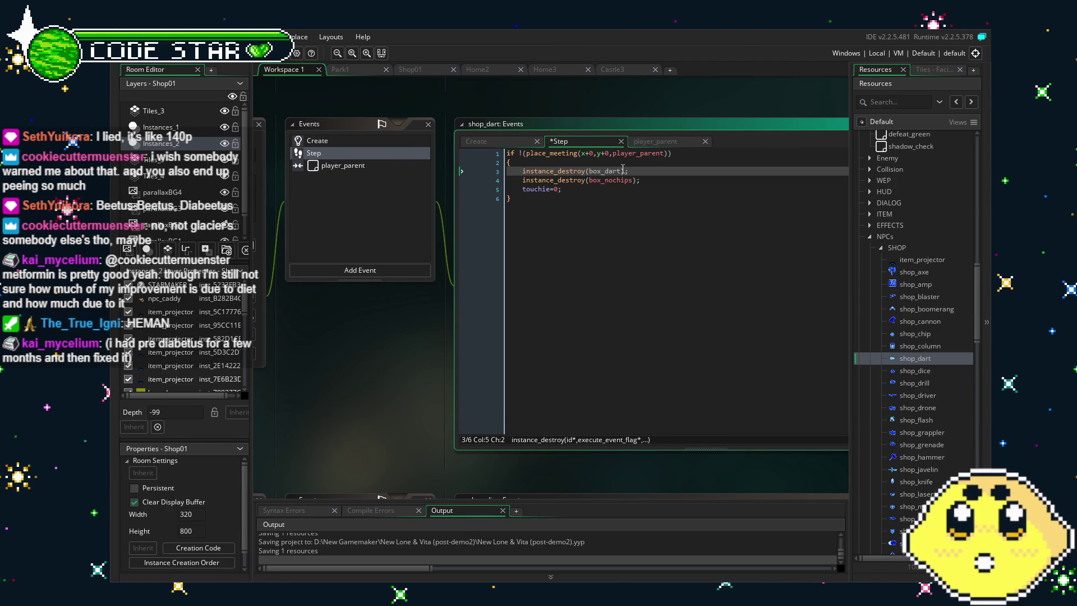
text(s)
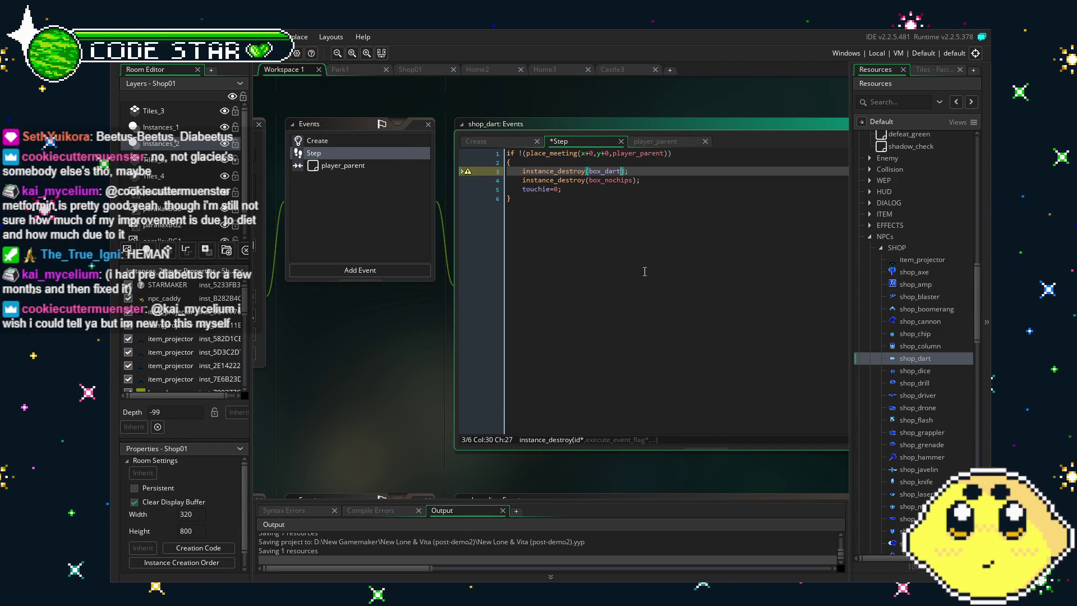
Uncomment player_parent's create and destroy lines using box_darts, then open shop_dice
click(339, 167)
click(507, 171)
key(Delete)
key(Delete)
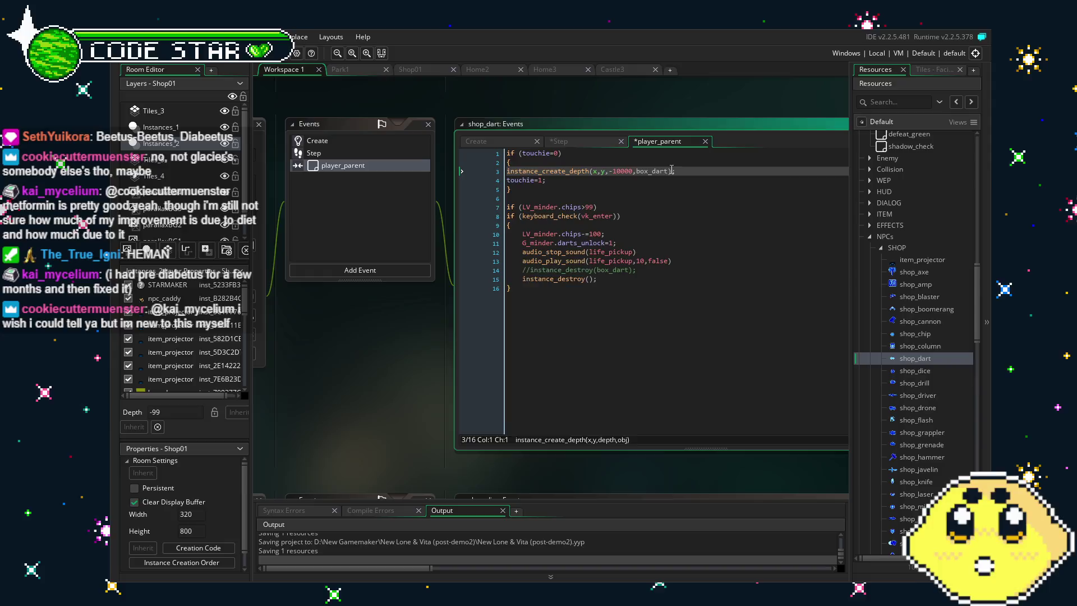
click(532, 270)
key(BackSpace)
key(BackSpace)
click(621, 270)
text(s)
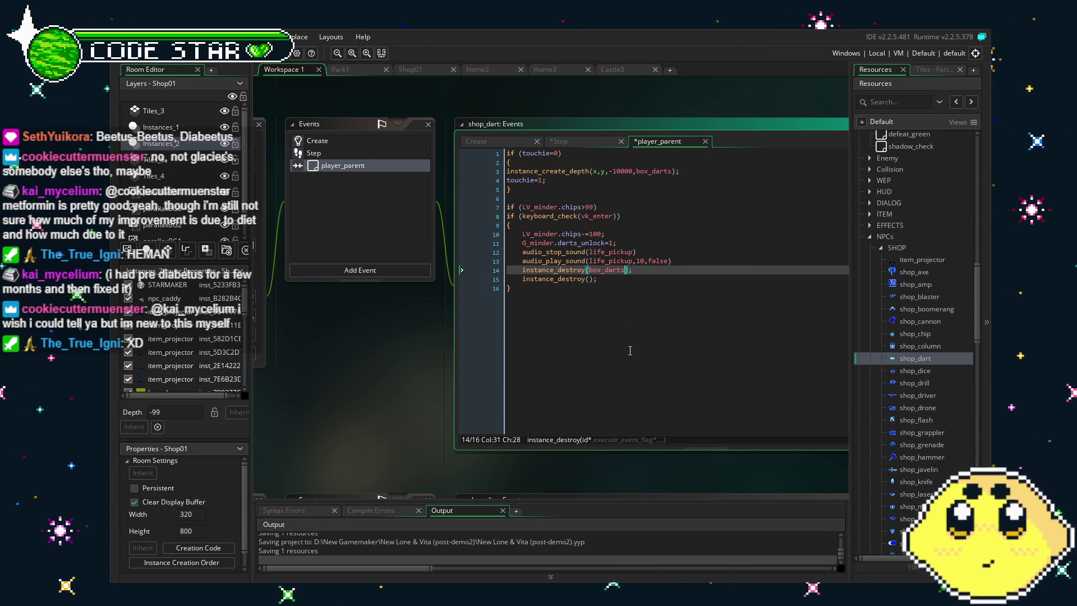
double_click(907, 360)
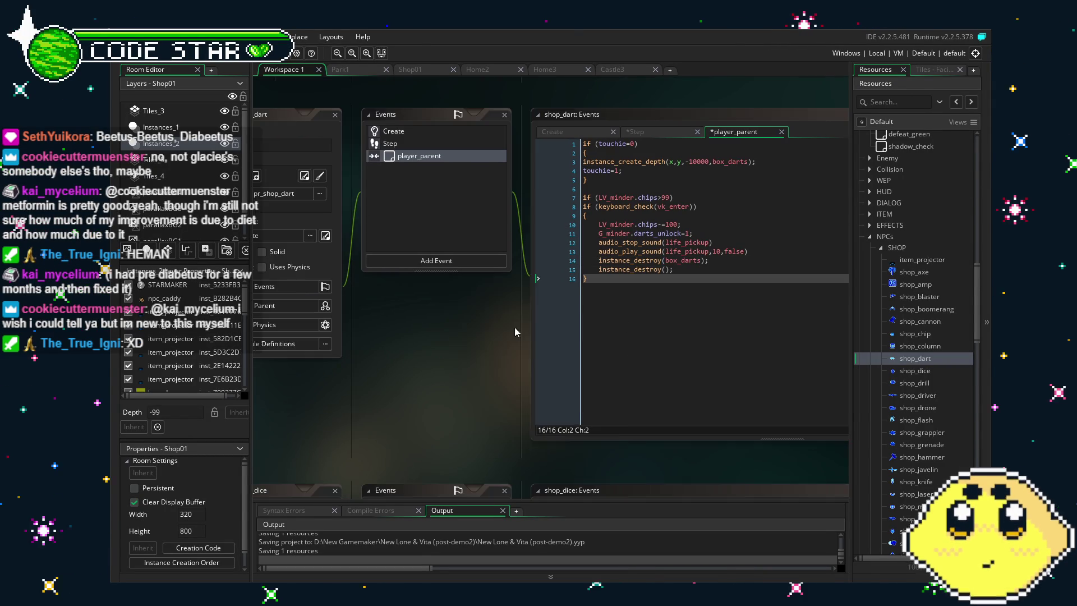
double_click(909, 371)
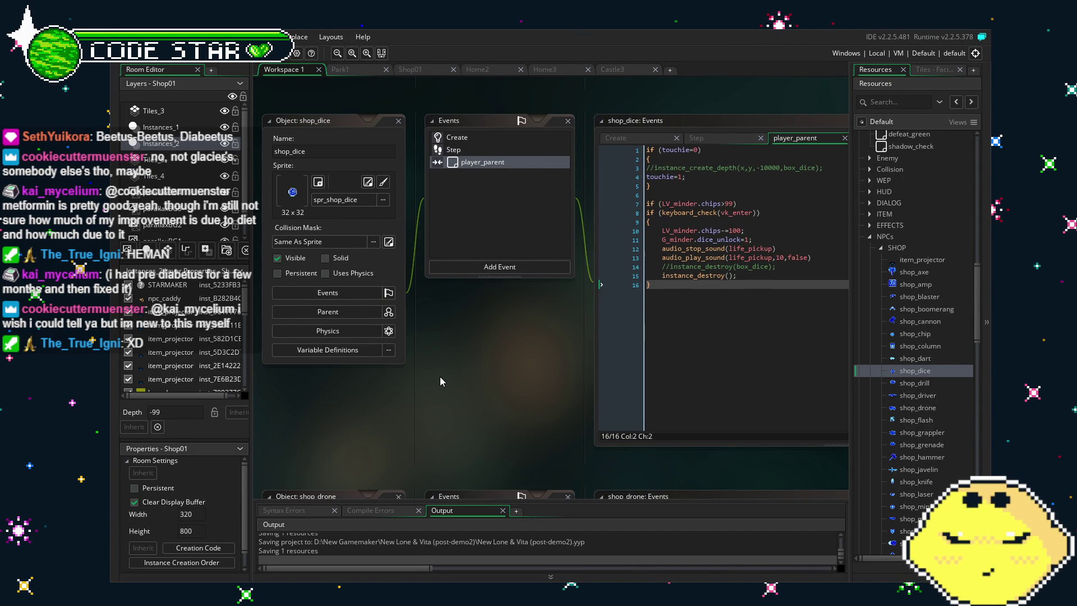
Uncomment shop_dice's box_dice create and destroy lines in its player_parent event
click(455, 145)
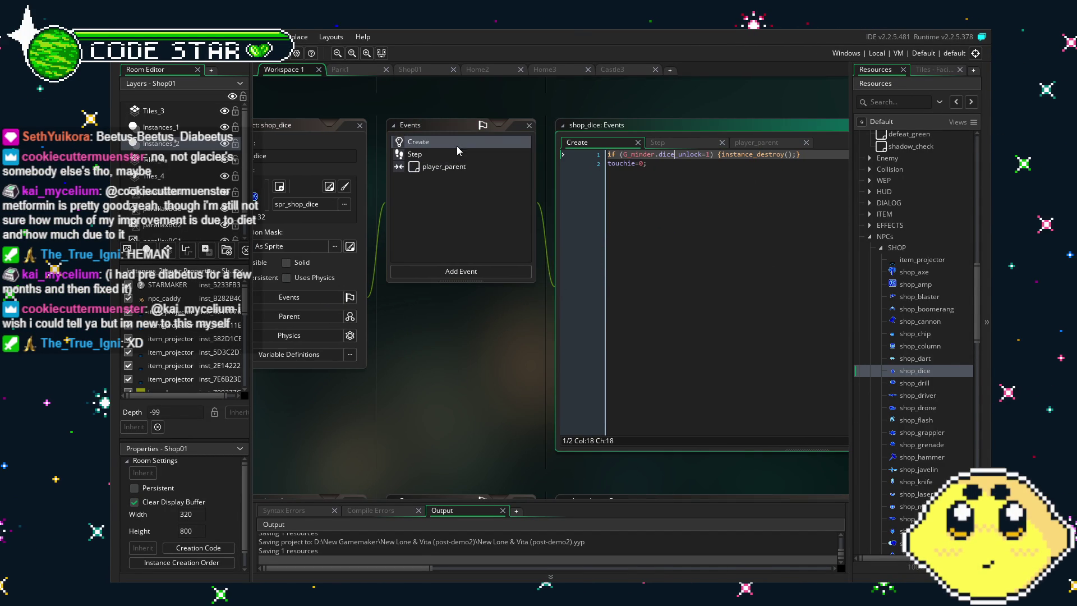
click(402, 157)
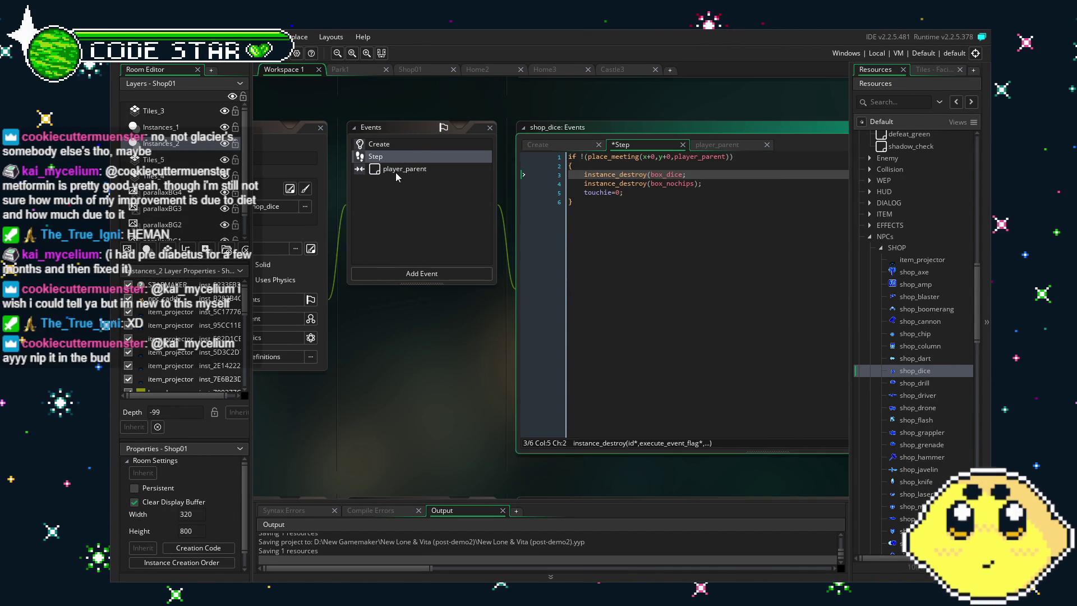
click(396, 172)
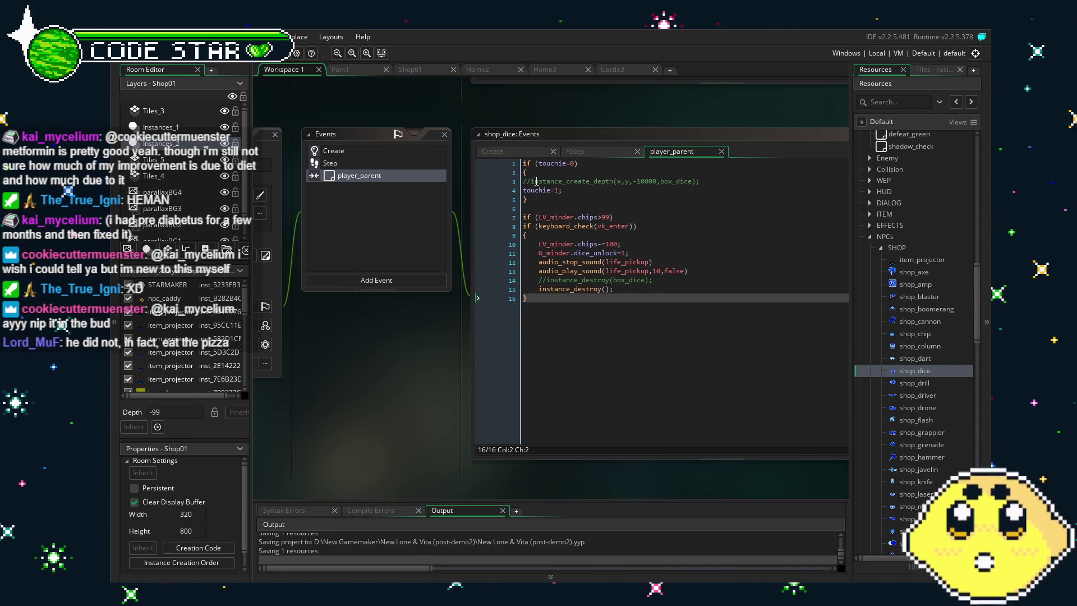
click(532, 181)
key(BackSpace)
key(BackSpace)
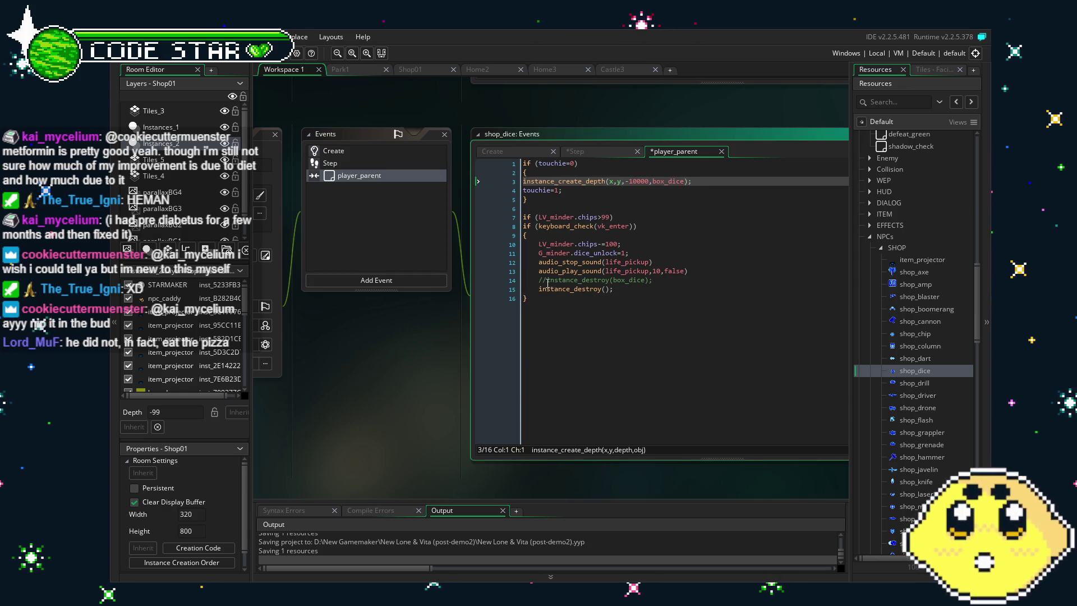
click(547, 280)
key(BackSpace)
key(BackSpace)
Check instance_destroy(box_dice) in the Step event and save the project with Ctrl+S
click(364, 163)
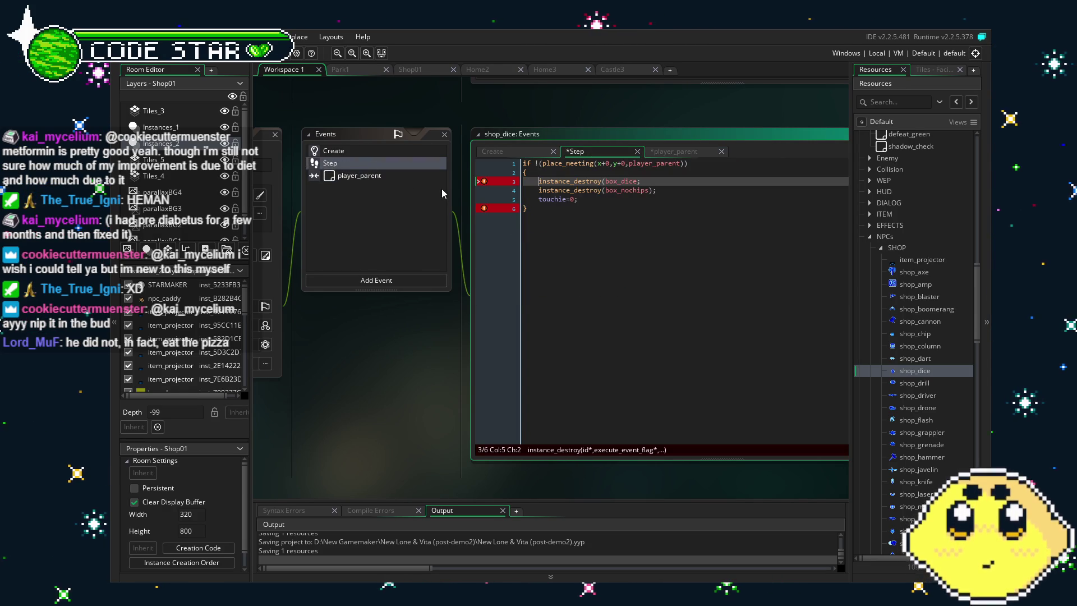
text())
click(599, 255)
click(638, 181)
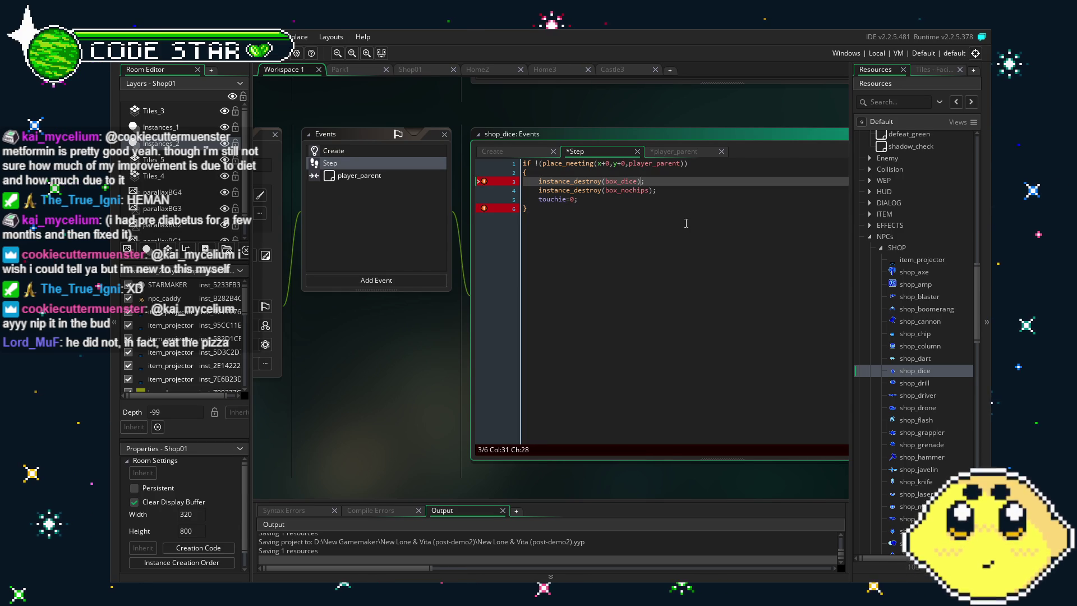
key(ctrl+s)
double_click(915, 370)
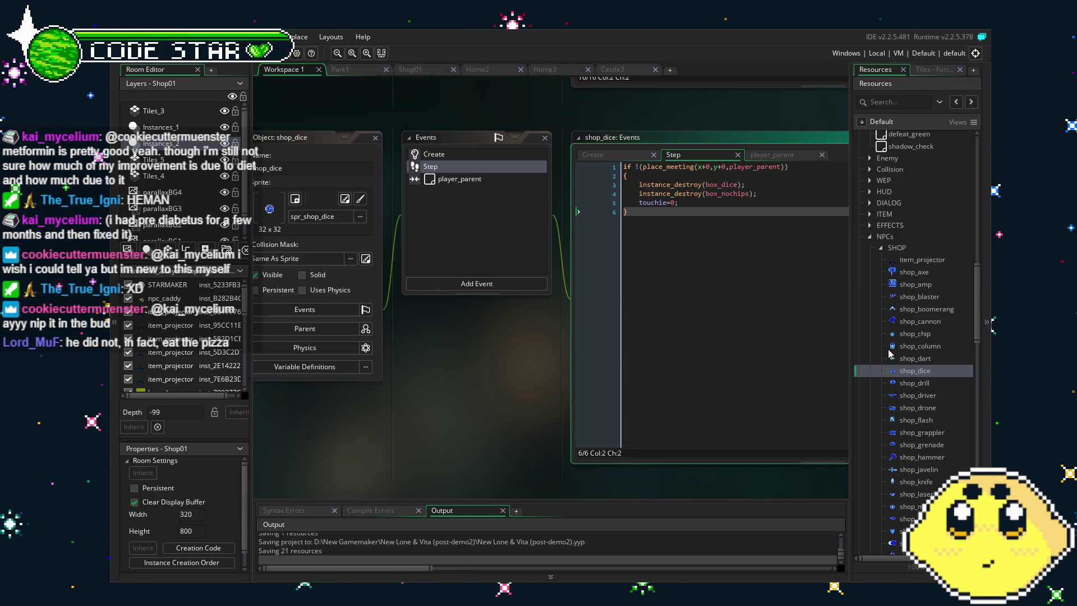
Open shop_drill and review its Create, Step and player_parent event code
double_click(912, 383)
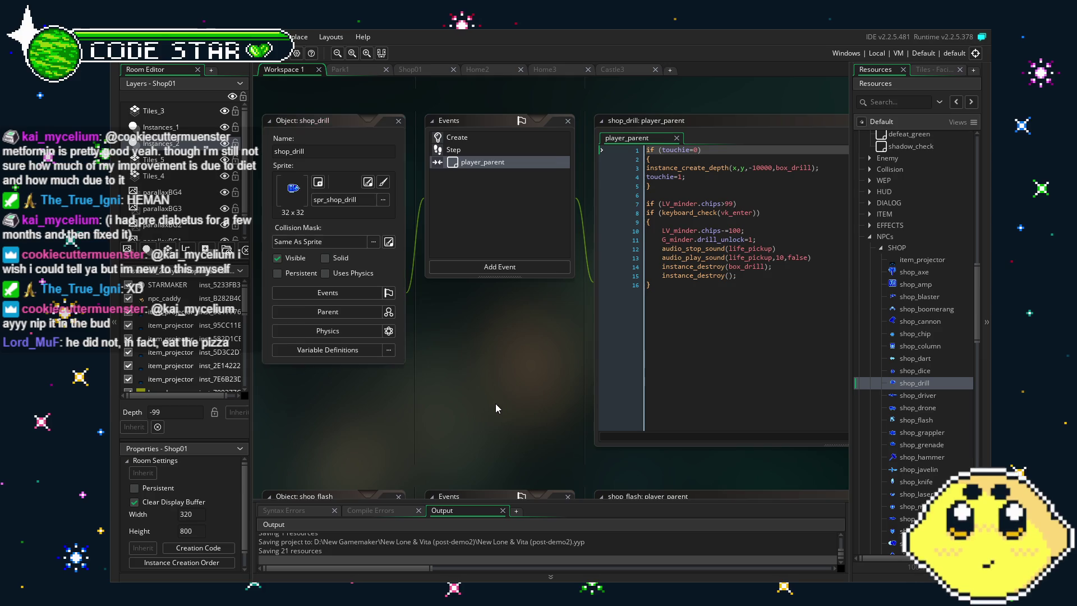
mouse_move(423, 392)
mouse_down()
mouse_move(462, 401)
mouse_move(445, 415)
mouse_up()
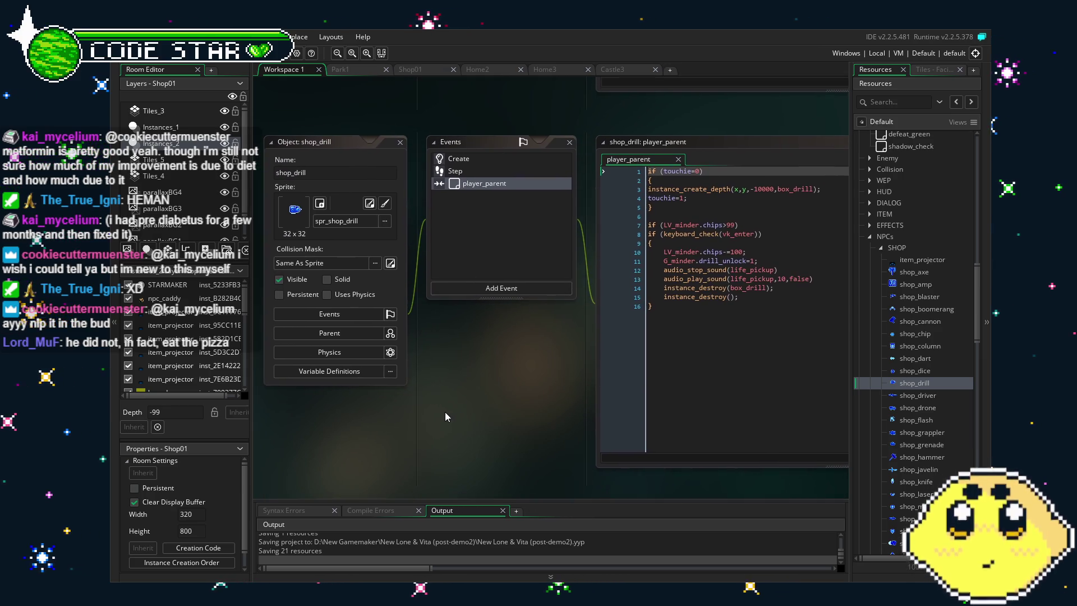
click(452, 158)
drag(481, 364, 401, 364)
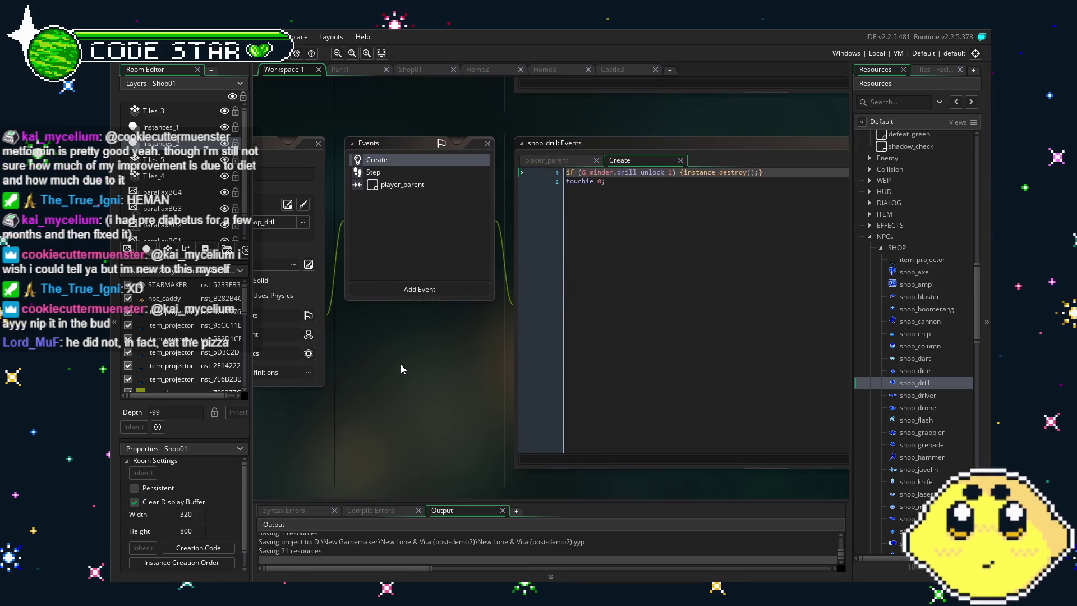
click(393, 169)
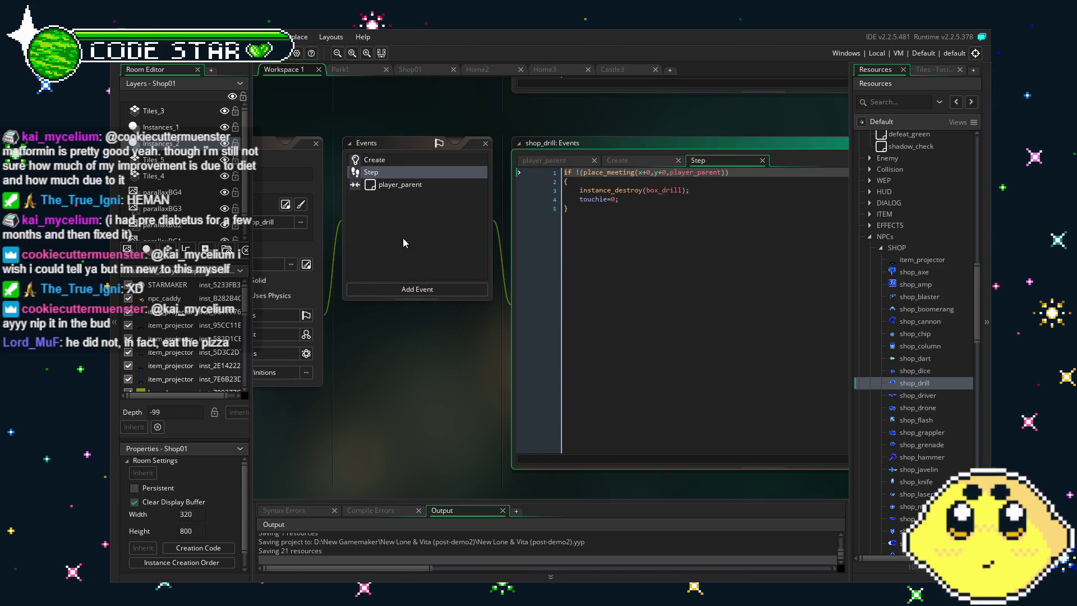
click(383, 185)
drag(384, 379, 462, 356)
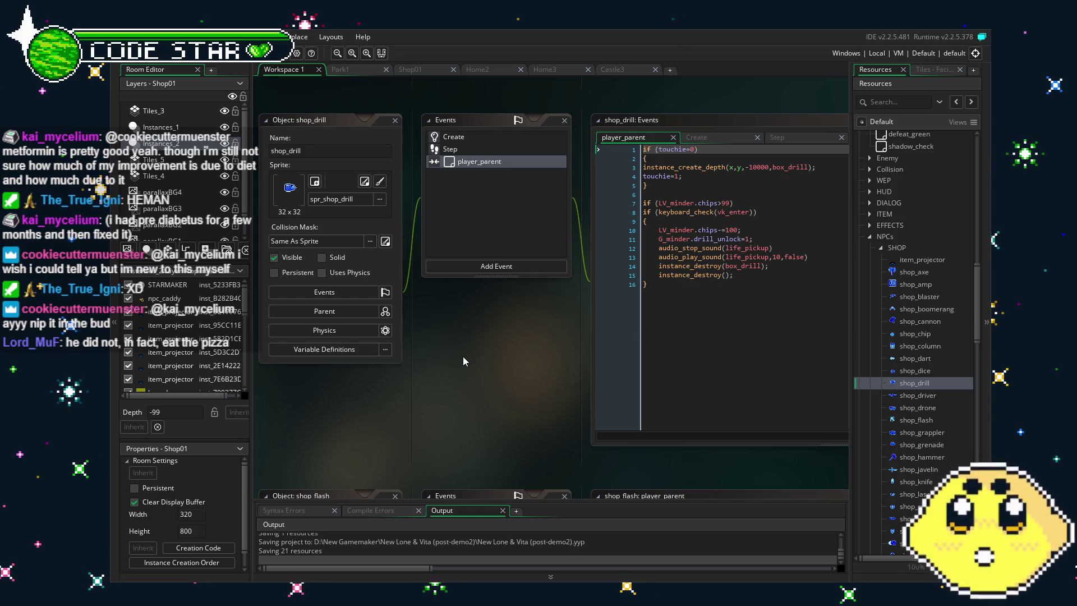
drag(463, 355, 437, 361)
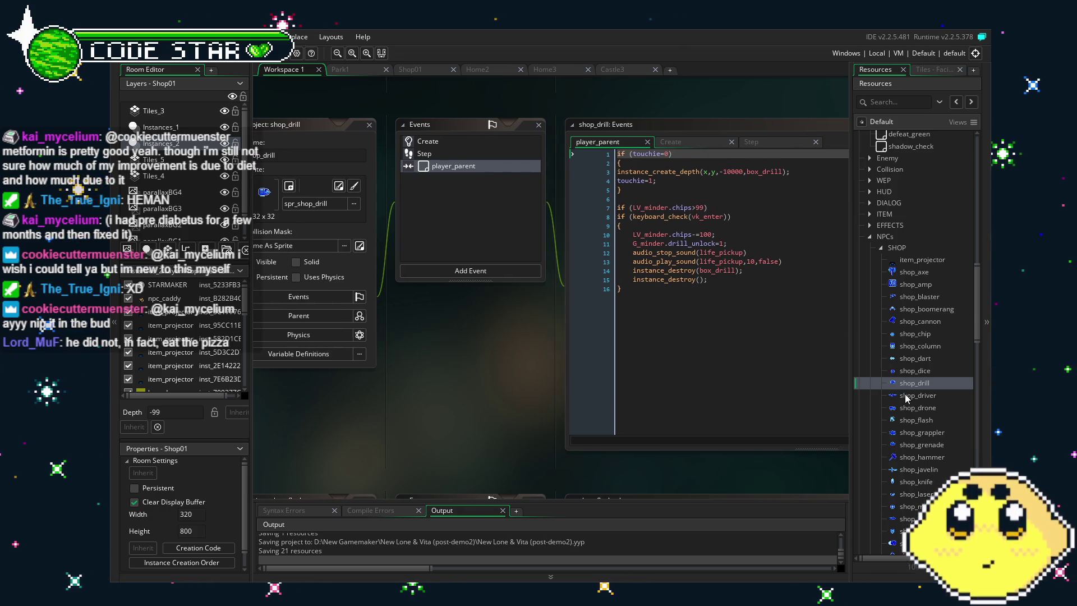
Open shop_driver and review its event code with the box_driver lines active
double_click(906, 396)
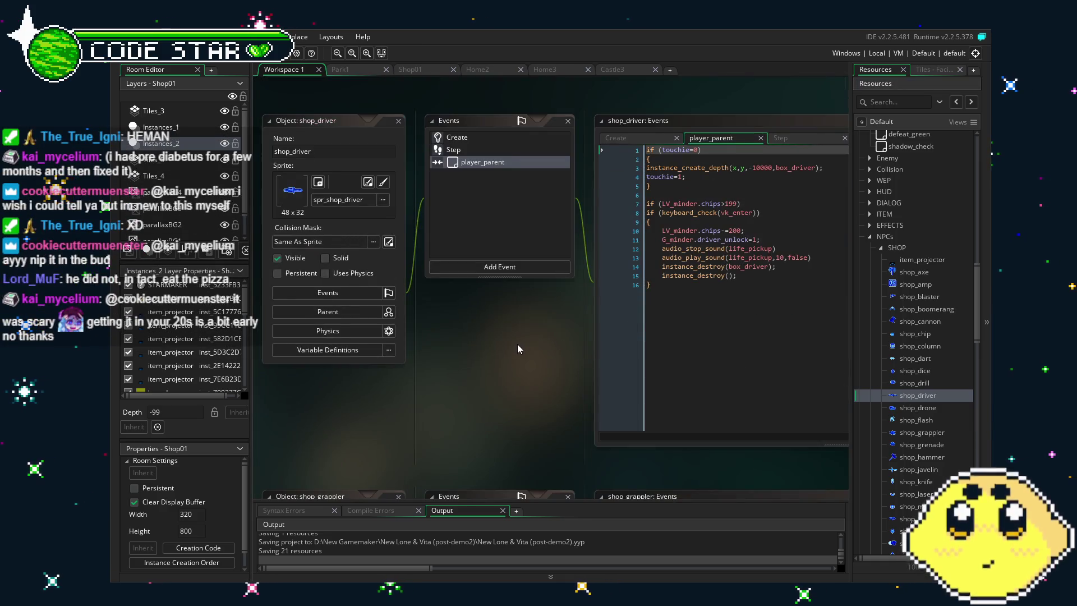
click(399, 145)
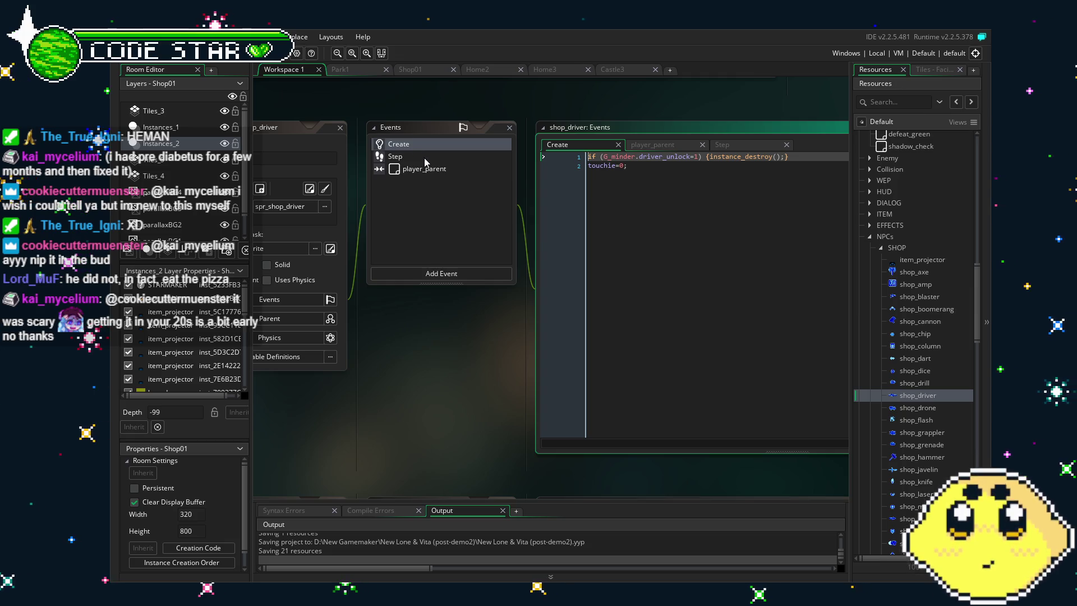
click(424, 157)
click(430, 168)
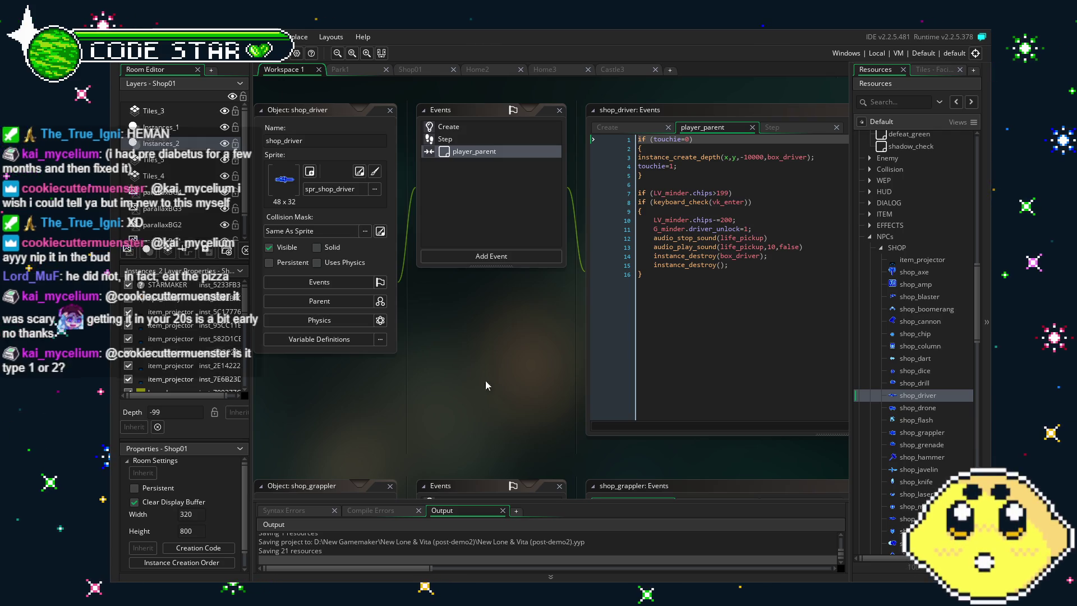
drag(486, 380, 442, 387)
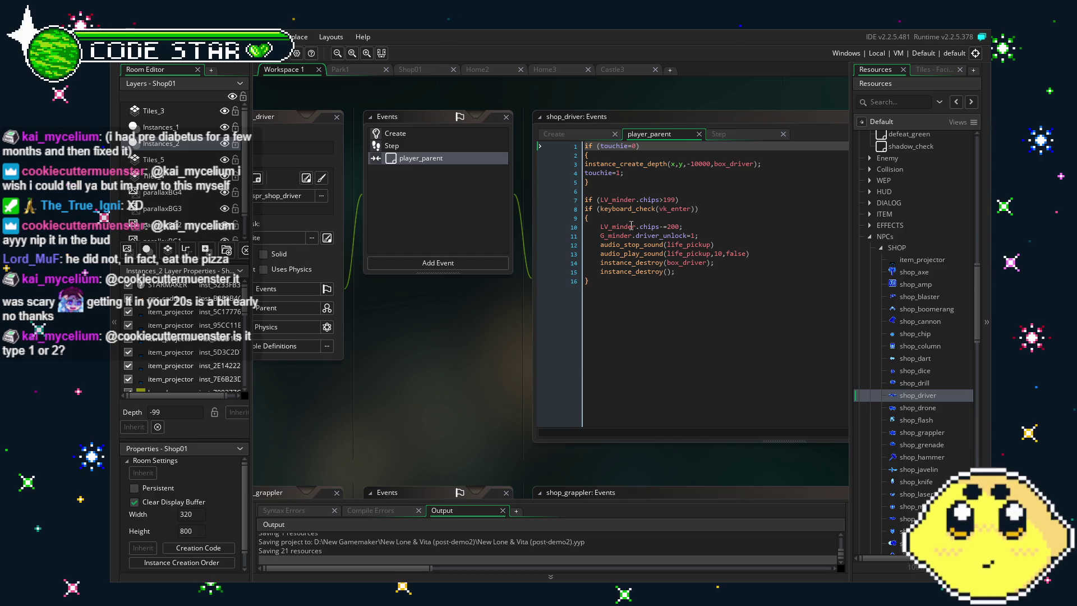
drag(488, 357, 501, 355)
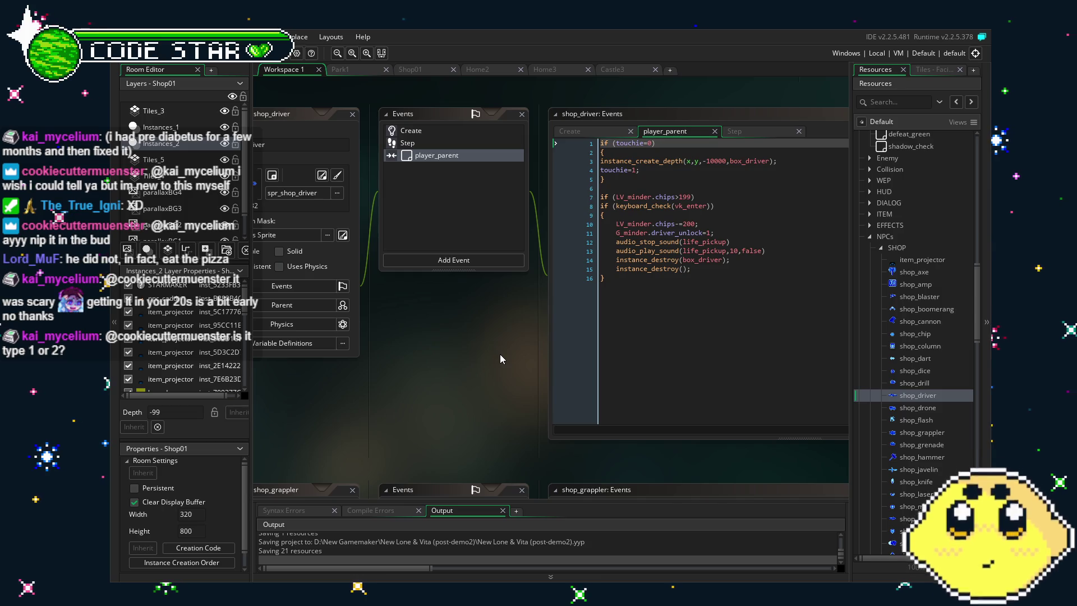
mouse_move(500, 354)
mouse_down()
mouse_move(460, 382)
mouse_move(494, 374)
mouse_up()
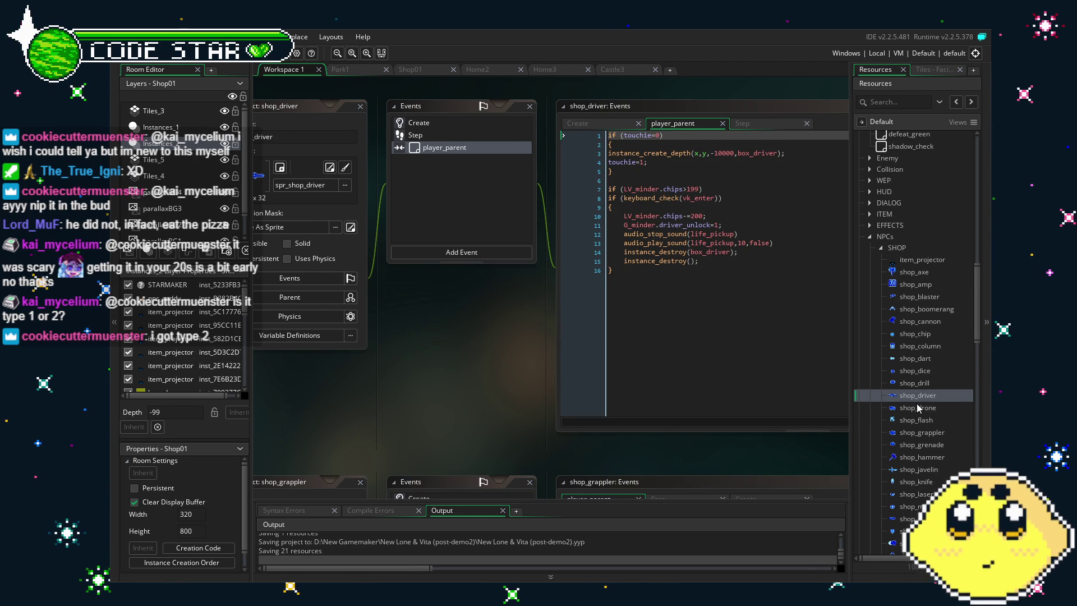
Open shop_drone and uncomment its box_drone create and destroy lines in player_parent
double_click(917, 404)
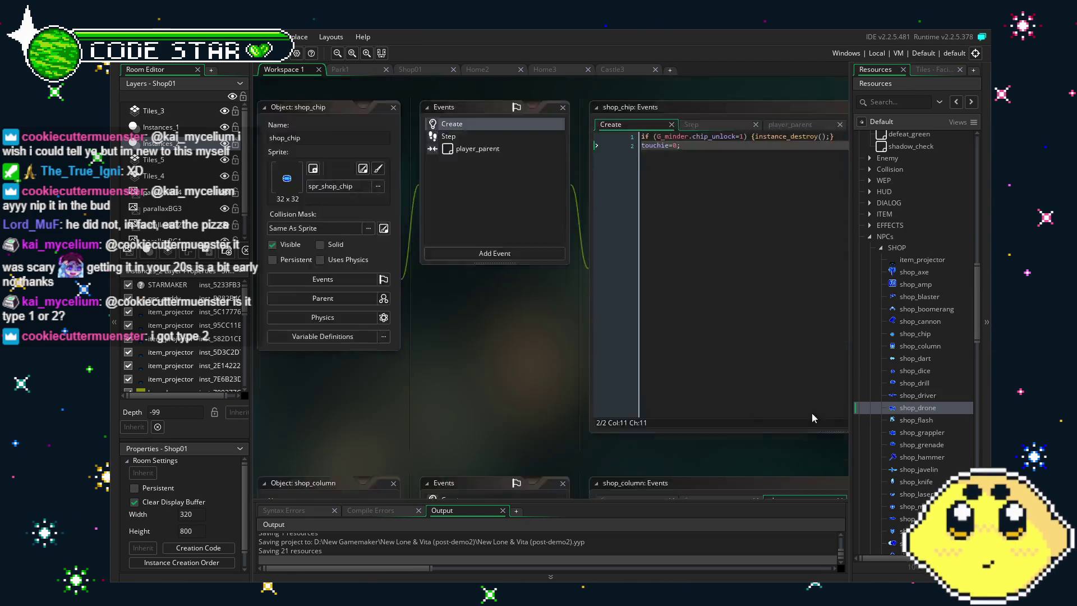
click(627, 168)
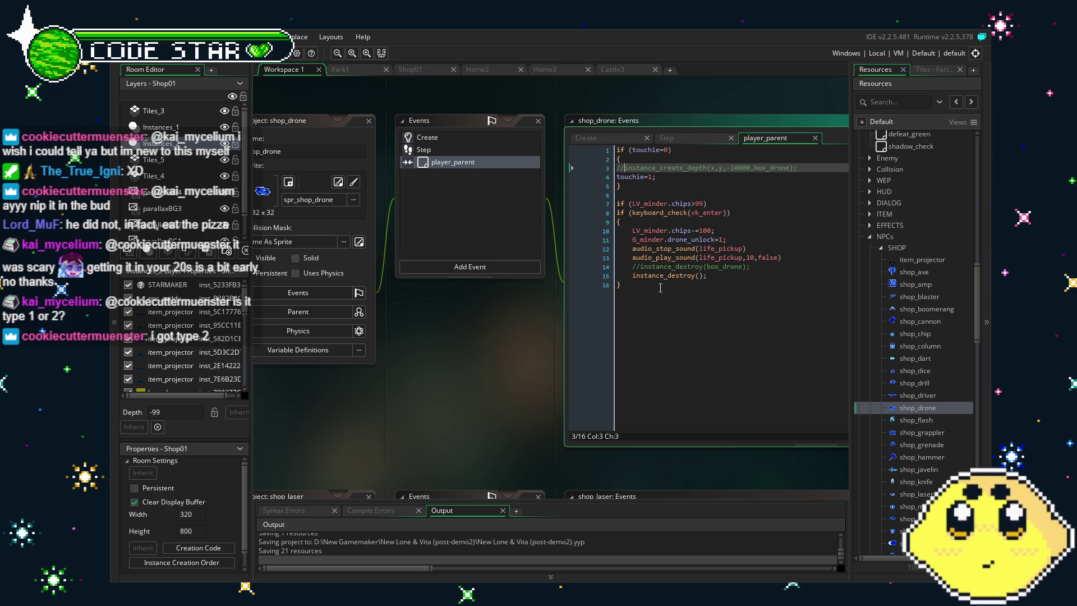
key(BackSpace)
key(BackSpace)
click(641, 267)
key(BackSpace)
Uncomment the box_drone destroy line in shop_drone's Step event
click(424, 150)
click(636, 168)
key(BackSpace)
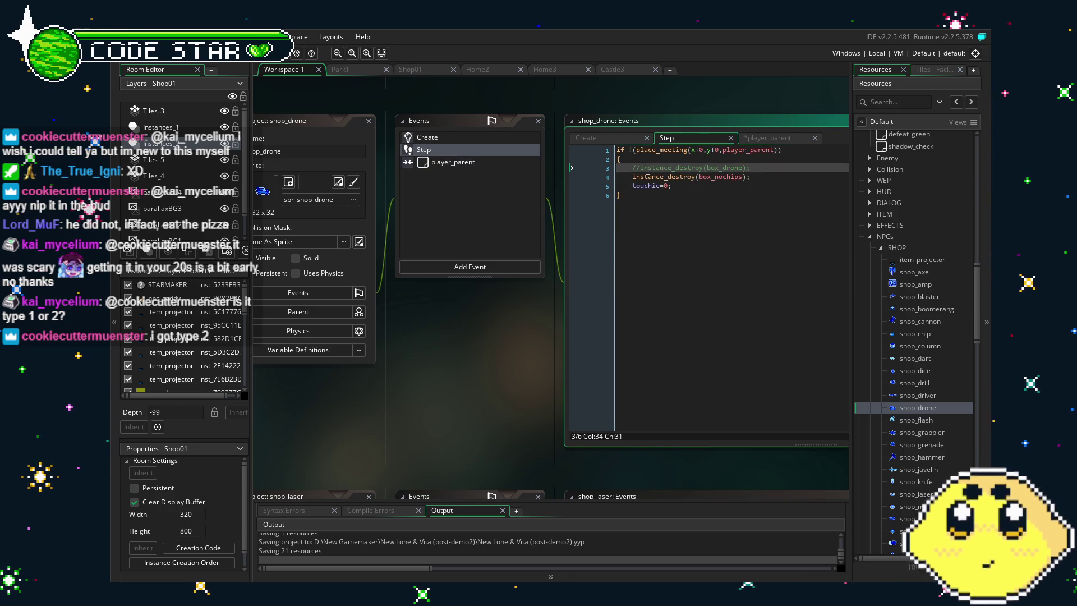
key(BackSpace)
drag(495, 336, 514, 335)
click(479, 161)
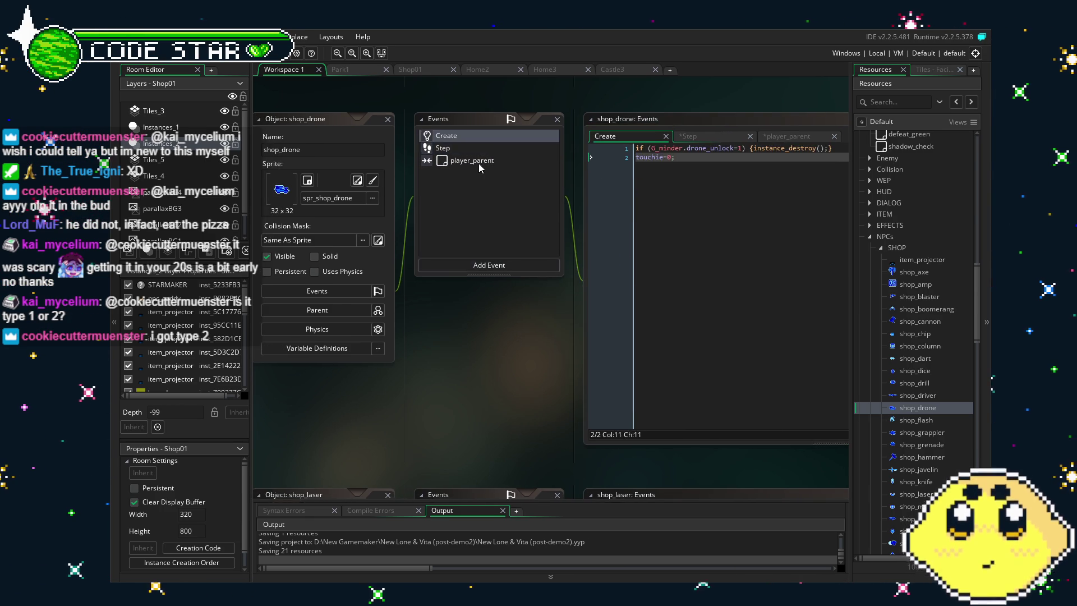
Open shop_flash and shop_grappler and check their Step and Create event code
double_click(916, 420)
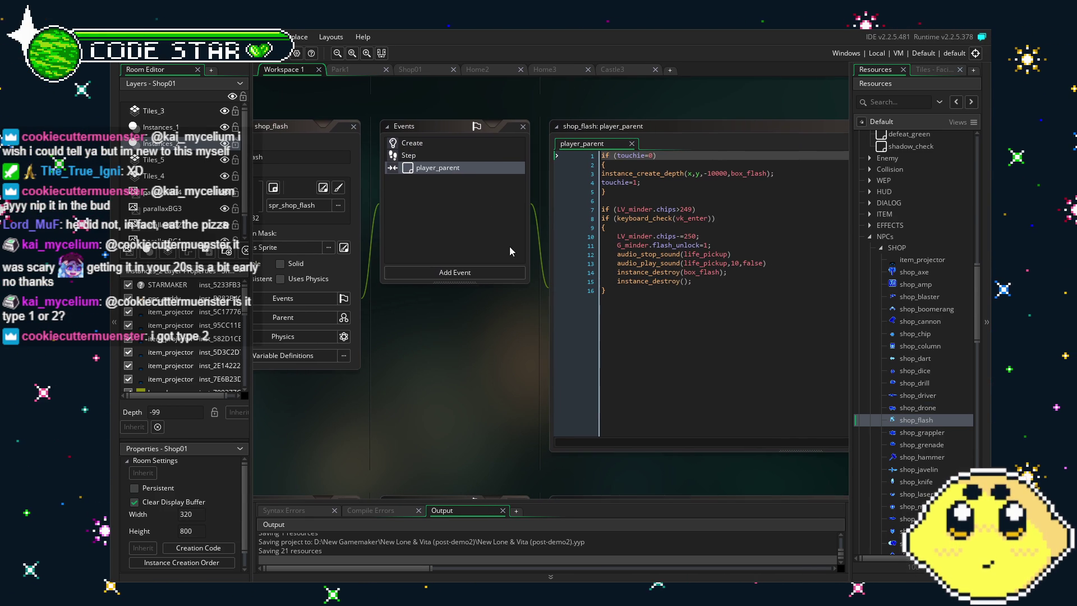
click(439, 155)
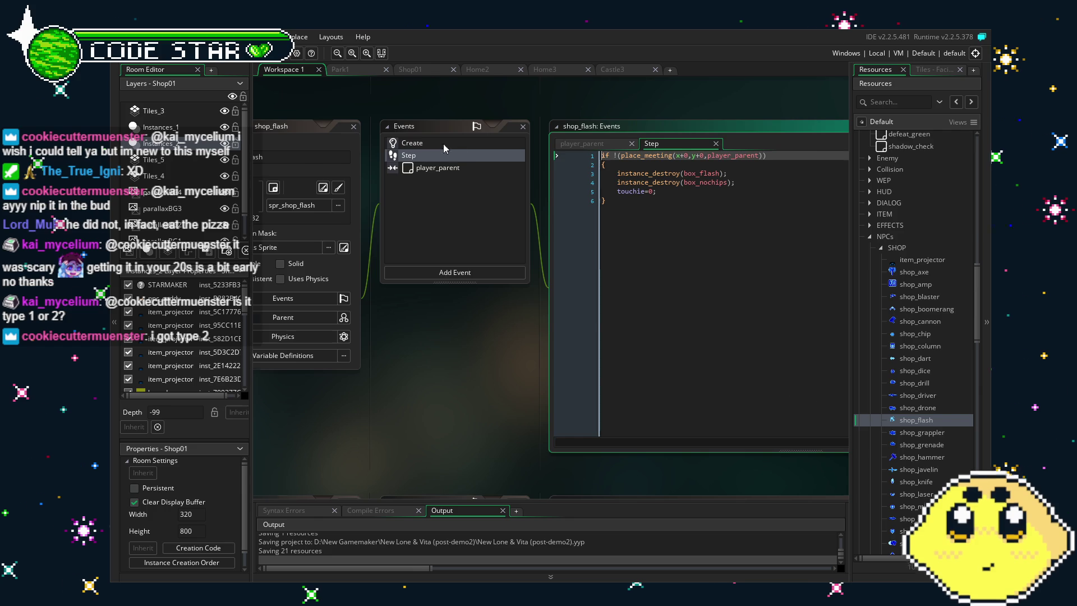
double_click(893, 433)
click(400, 149)
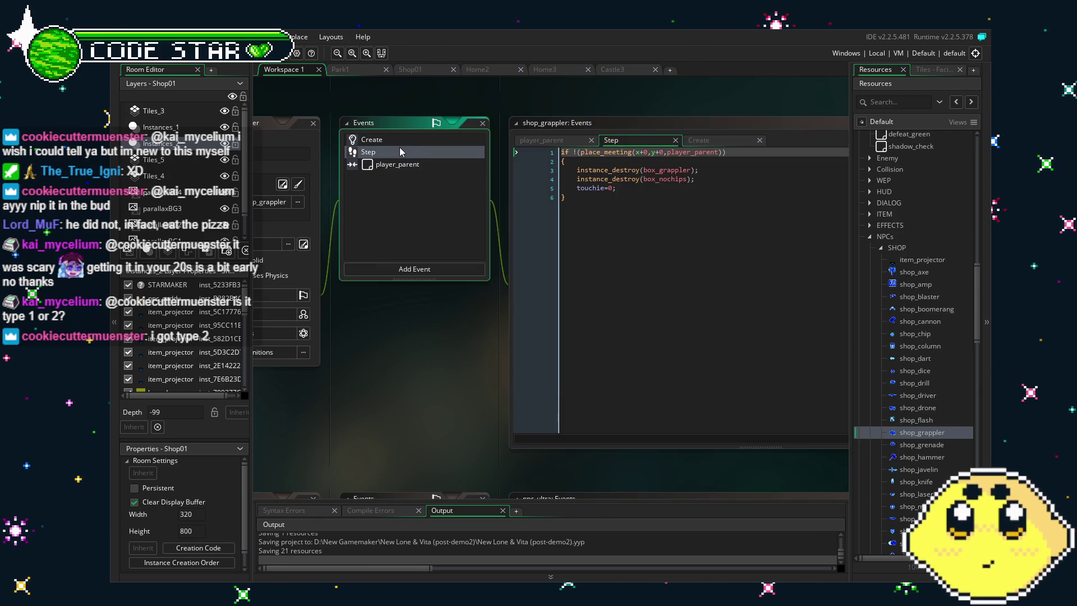
click(399, 140)
Open shop_grenade and shop_hammer and inspect shop_hammer's player_parent box code
double_click(929, 443)
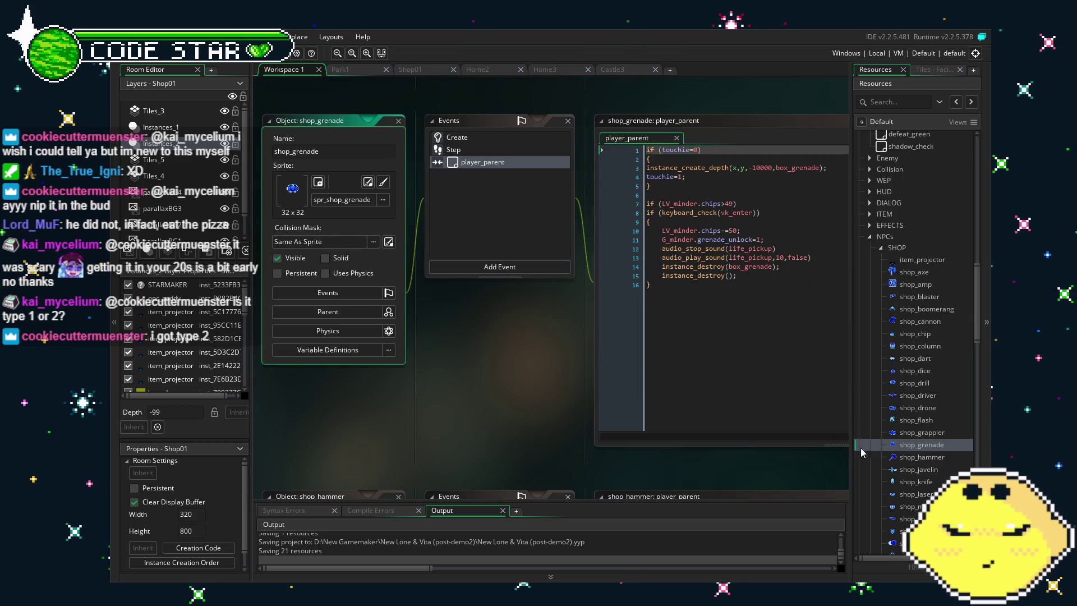
double_click(907, 458)
double_click(907, 458)
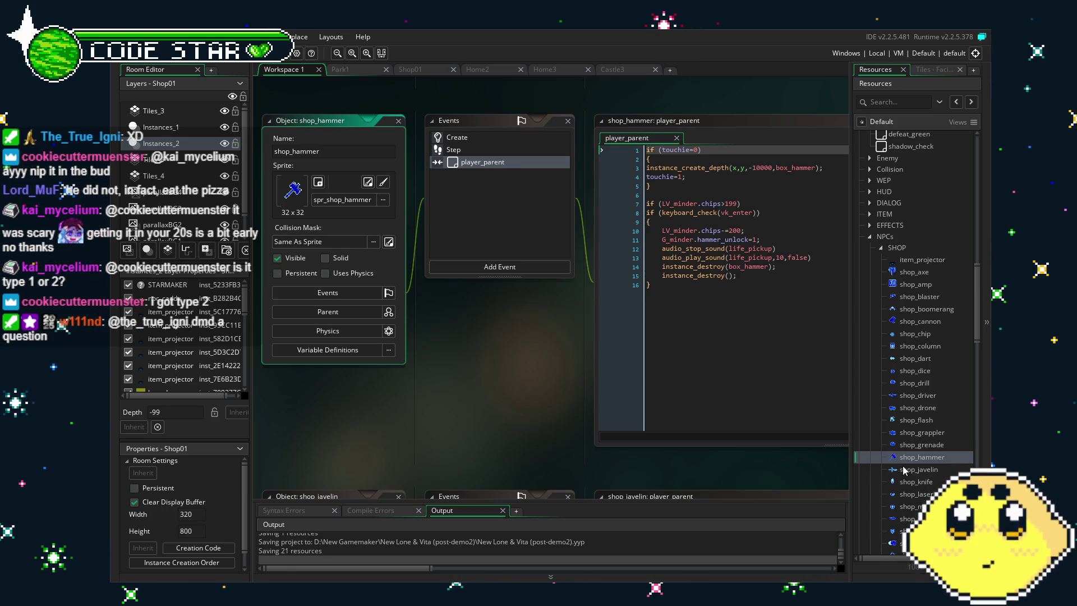
scroll(906, 480, down, 3)
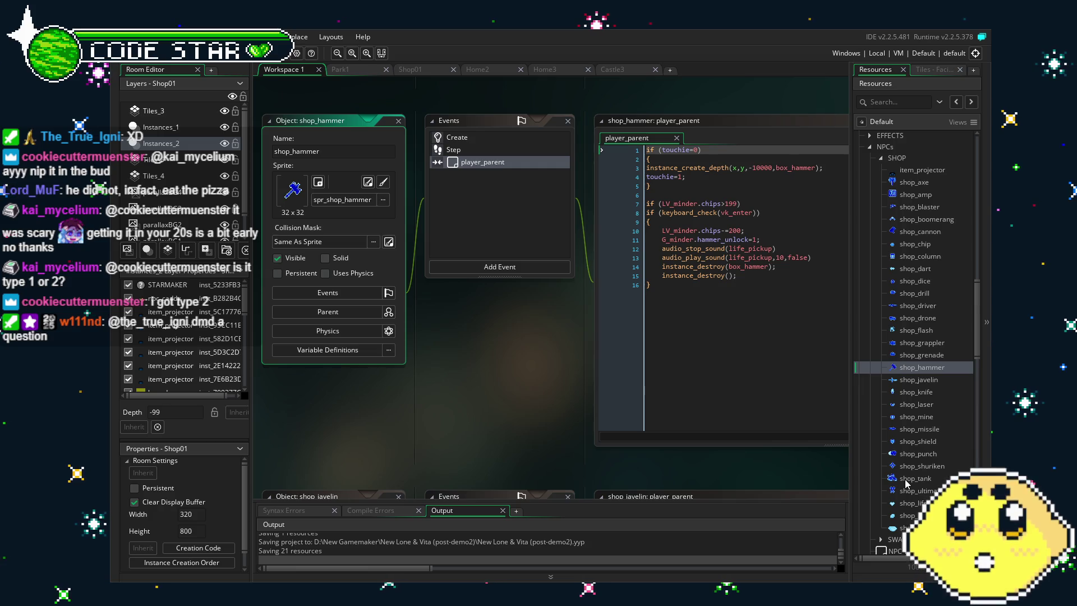
drag(504, 464, 489, 452)
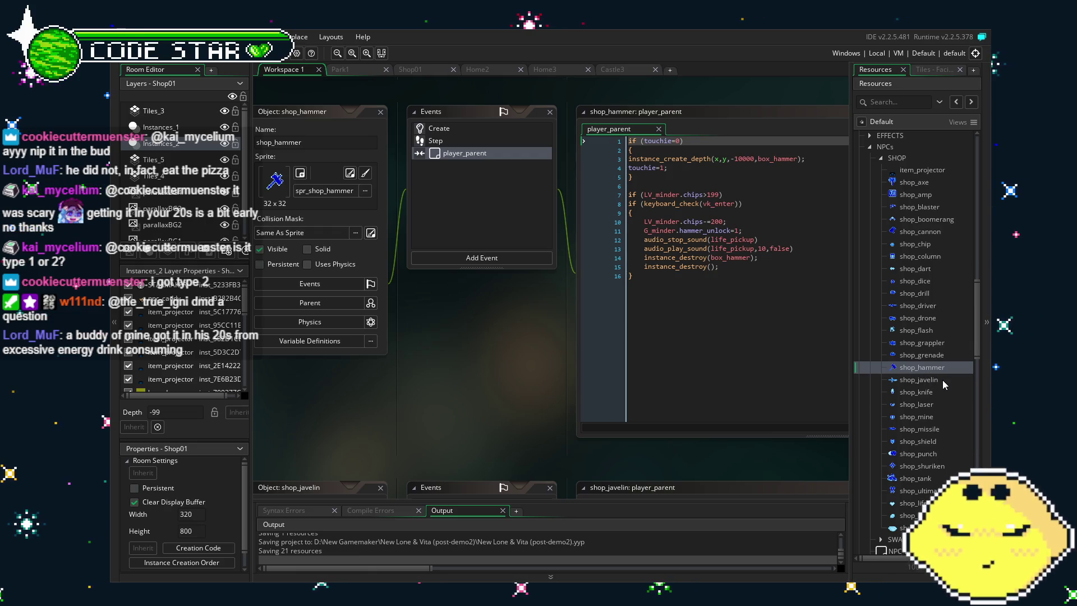
Uncomment the box_laser creation and destroy lines in shop_laser's player_parent and Step events
double_click(929, 402)
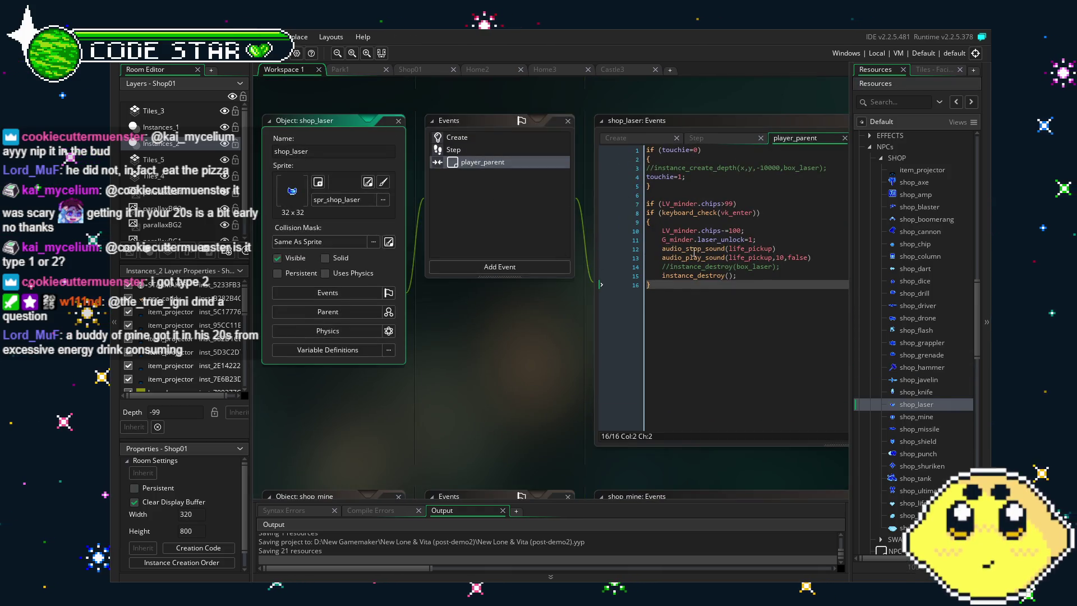
click(670, 267)
key(BackSpace)
key(BackSpace)
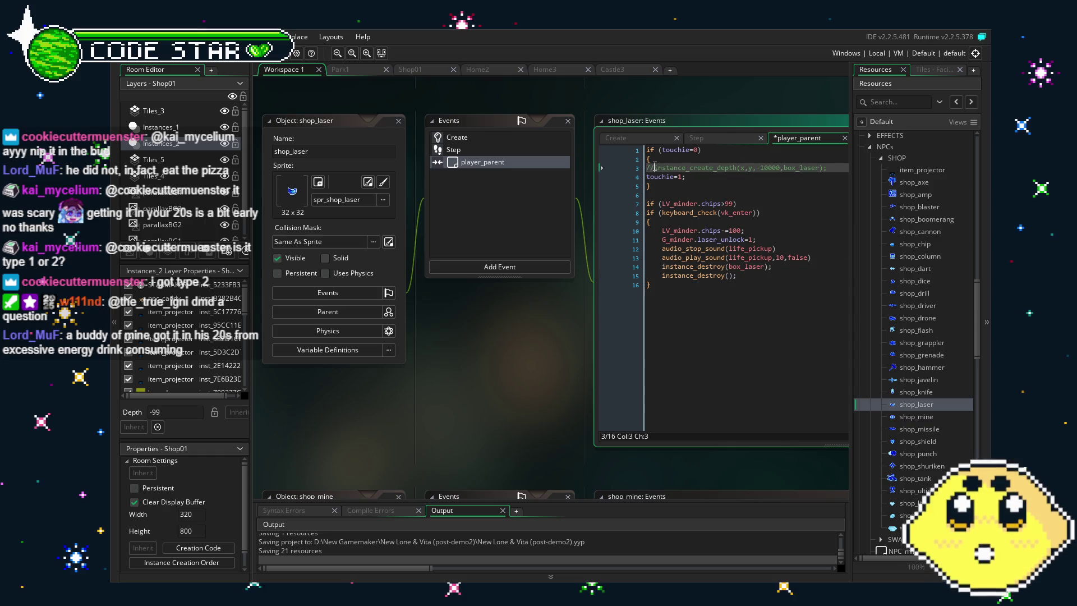
click(647, 167)
key(Delete)
key(Delete)
click(469, 149)
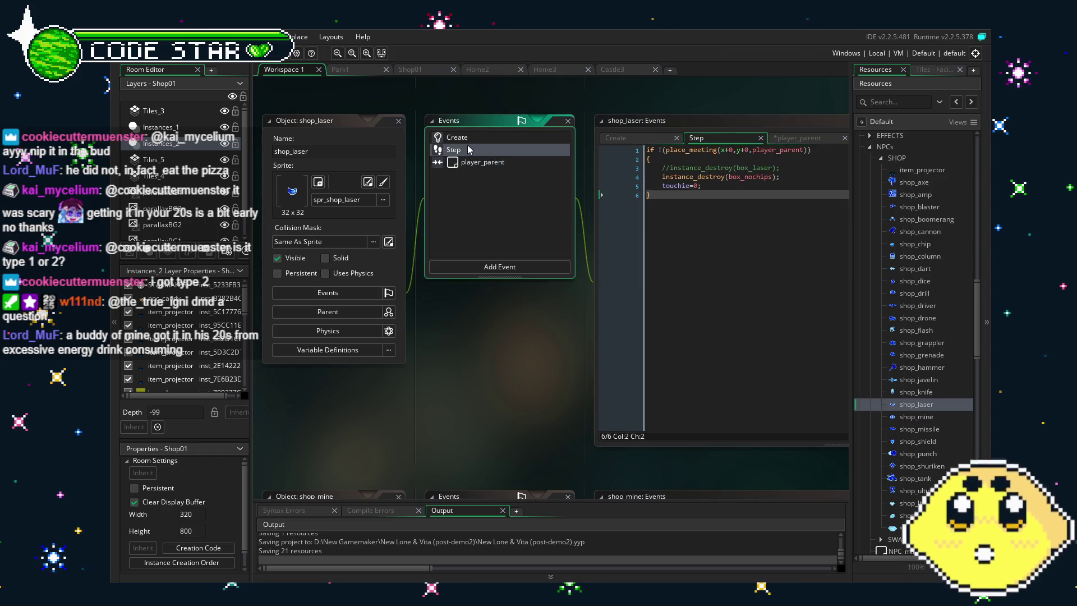
click(671, 167)
key(BackSpace)
key(BackSpace)
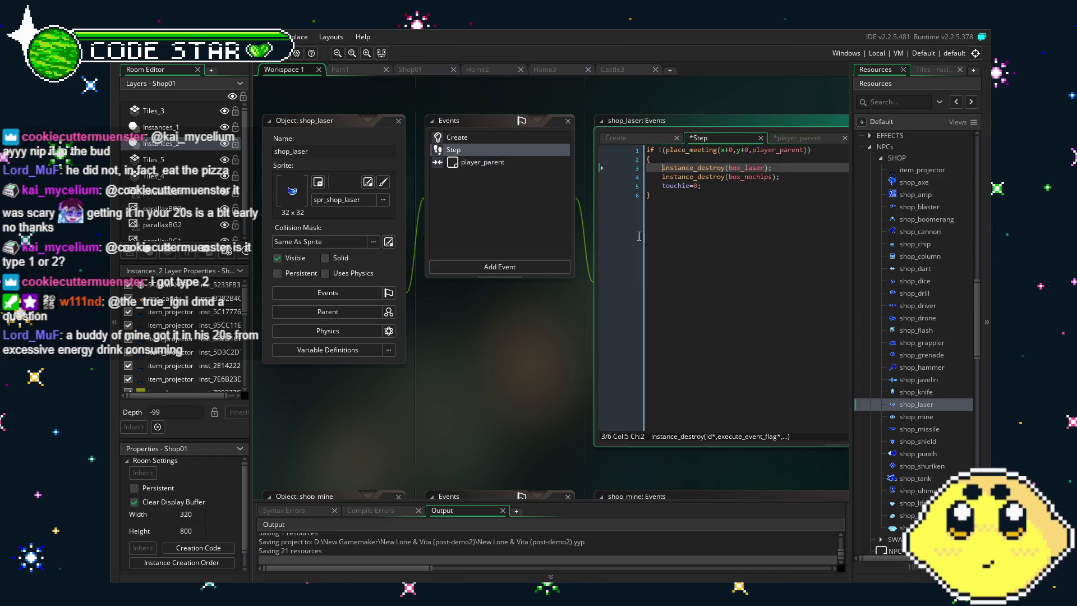
click(469, 138)
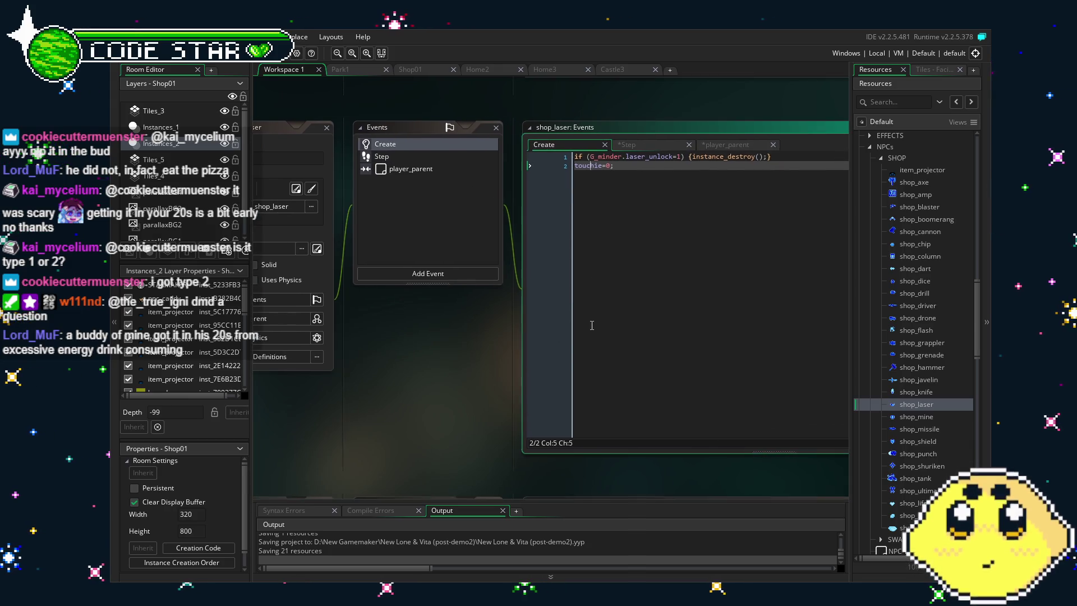
Uncomment the box_mine creation and destroy lines in shop_mine's player_parent and Step events
click(917, 417)
double_click(917, 416)
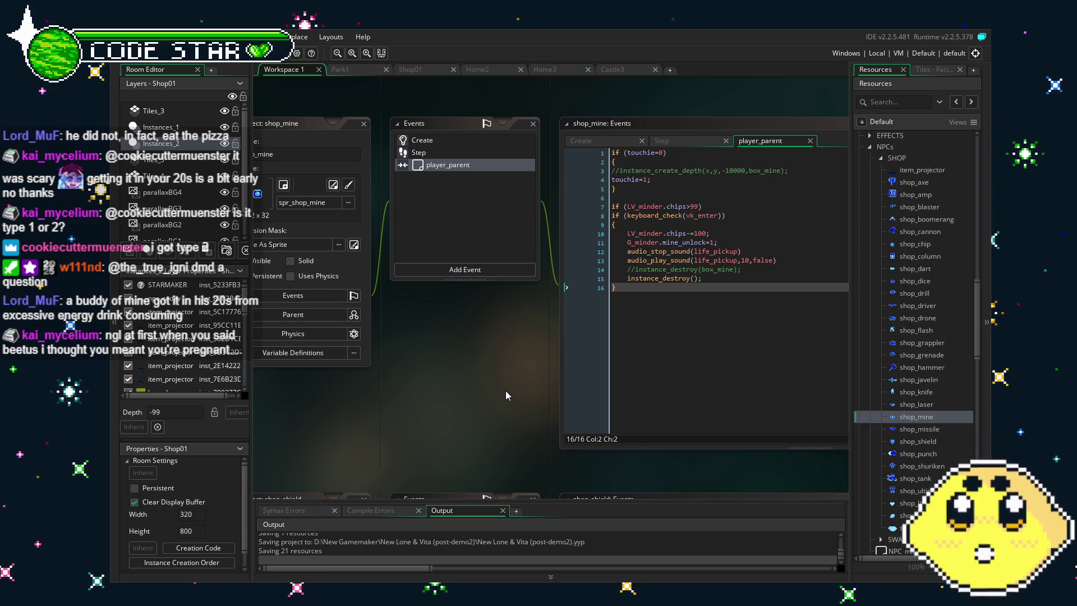
click(595, 175)
key(Delete)
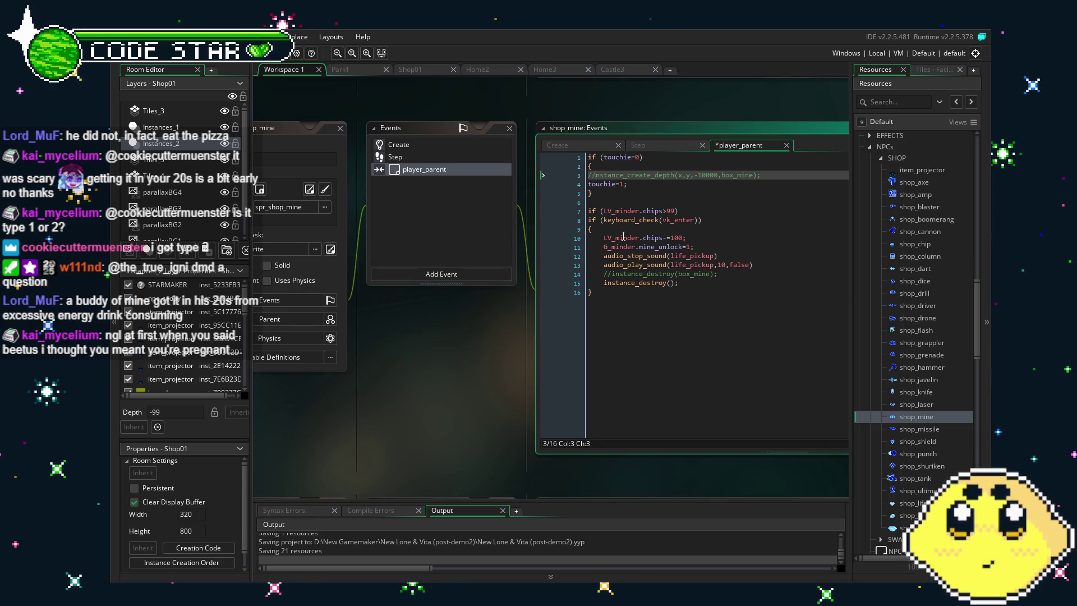
text(i)
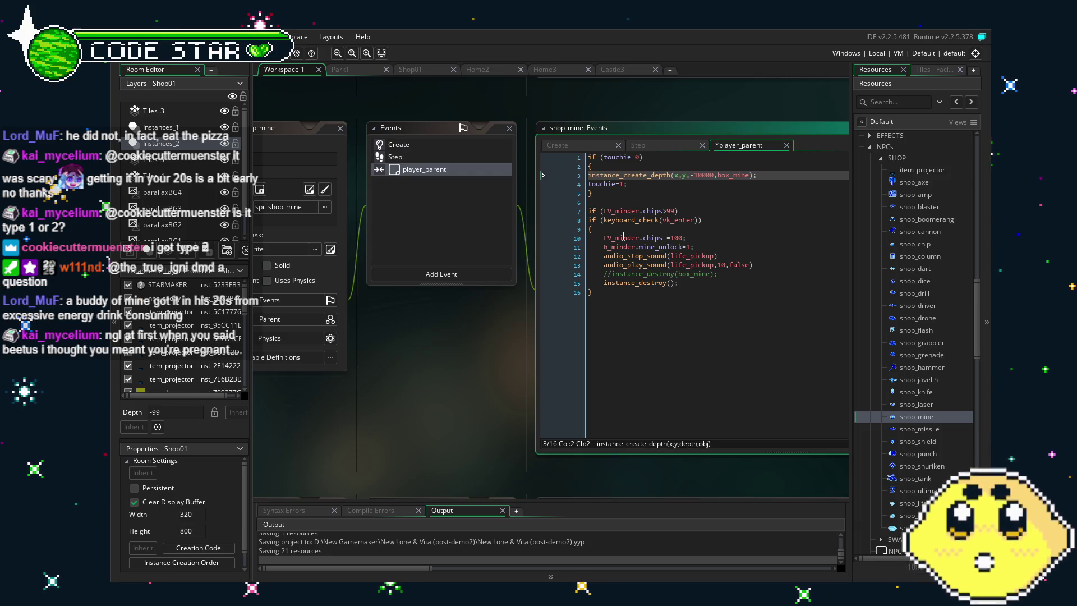
click(613, 275)
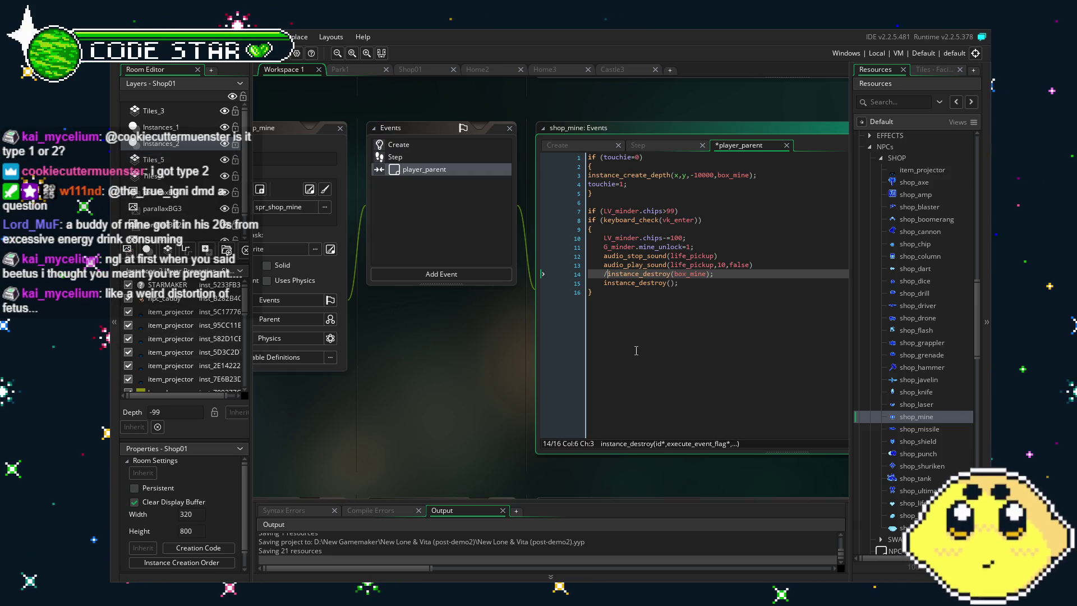
click(400, 159)
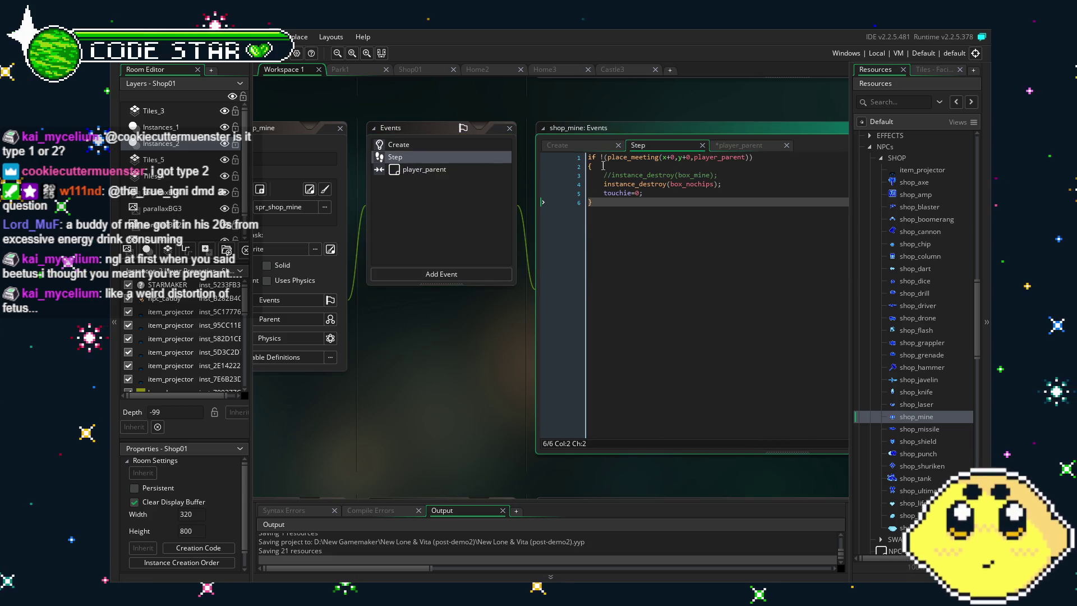
key(Up)
key(Up)
key(Up)
key(Home)
key(Delete)
key(Delete)
Uncomment shop_shield's box_shield creation and destroy lines in player_parent and Step, then open shop_punch
double_click(936, 430)
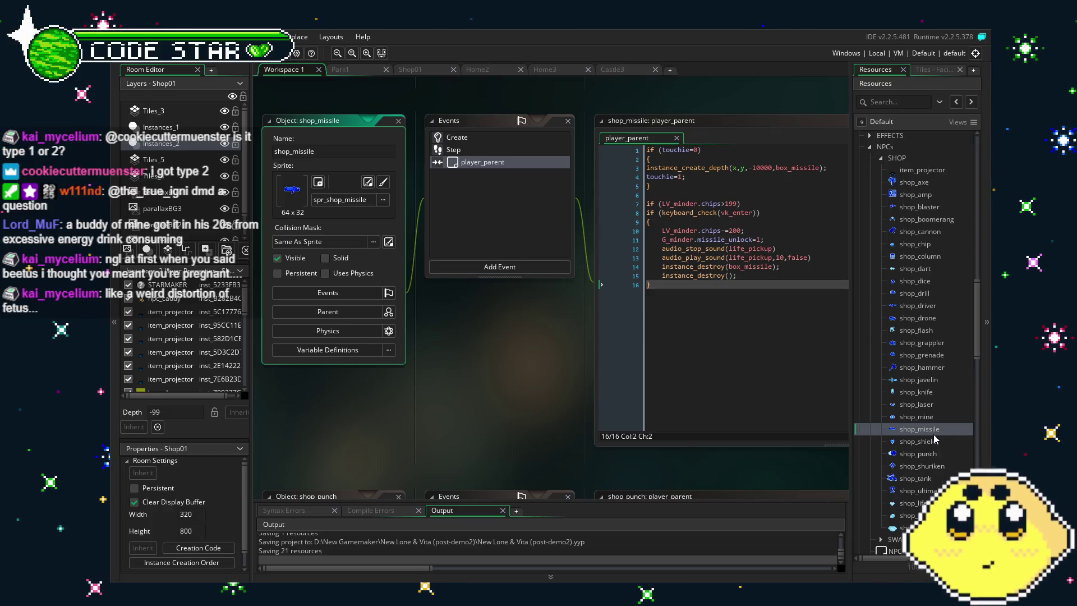
double_click(934, 442)
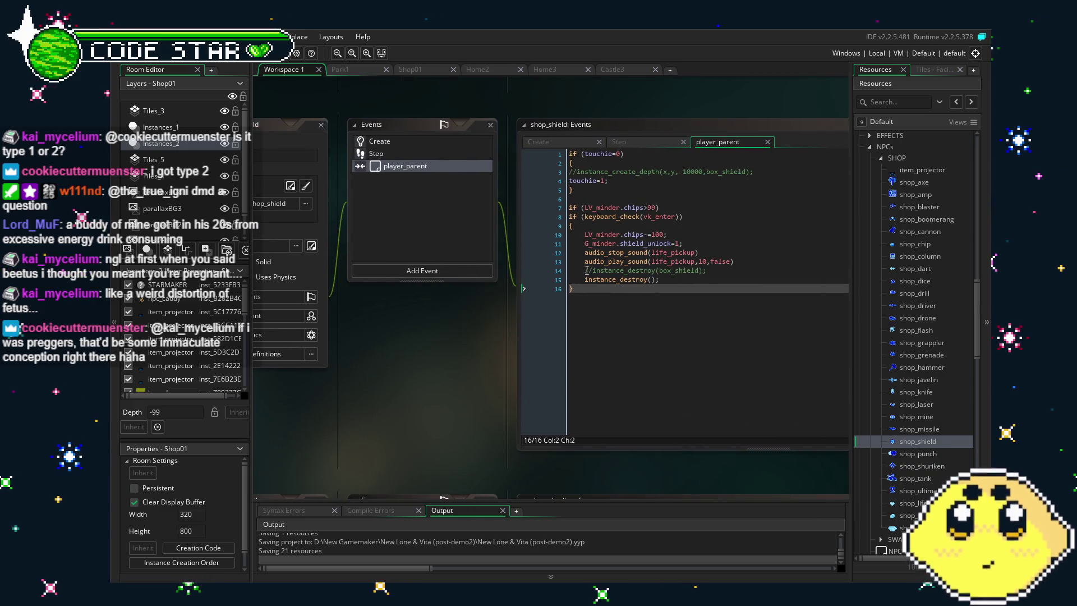
click(587, 271)
key(Delete)
key(Delete)
click(578, 173)
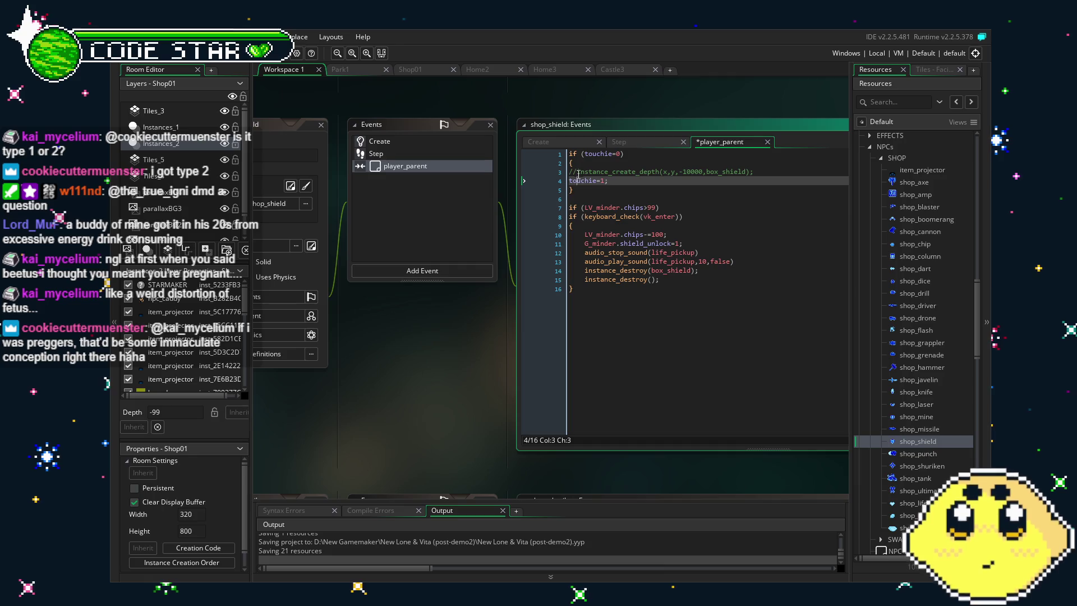
key(BackSpace)
key(BackSpace)
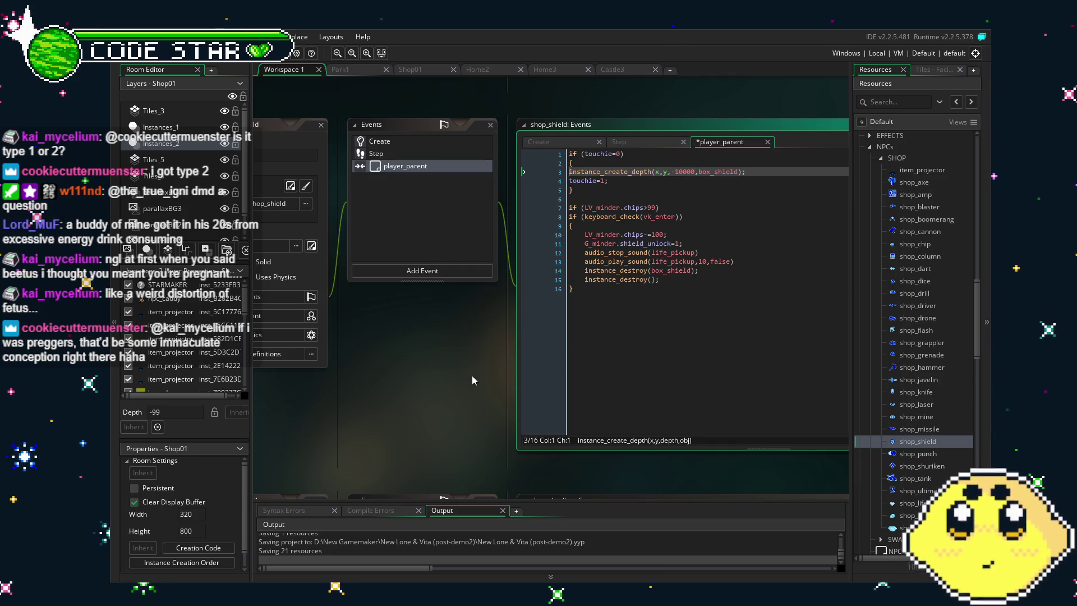
click(469, 153)
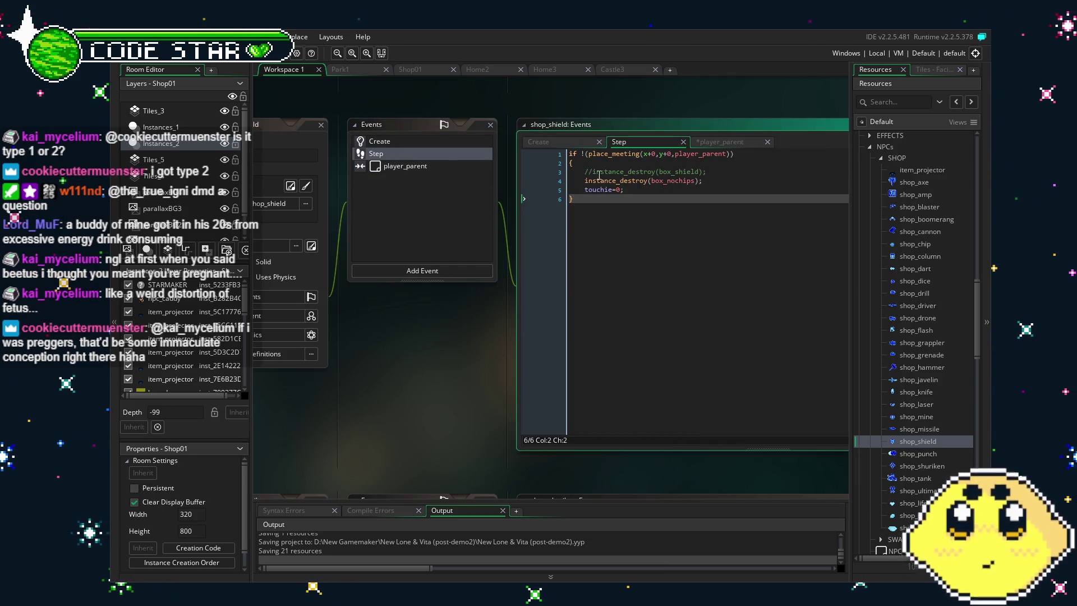
click(584, 172)
key(Delete)
key(Delete)
click(391, 141)
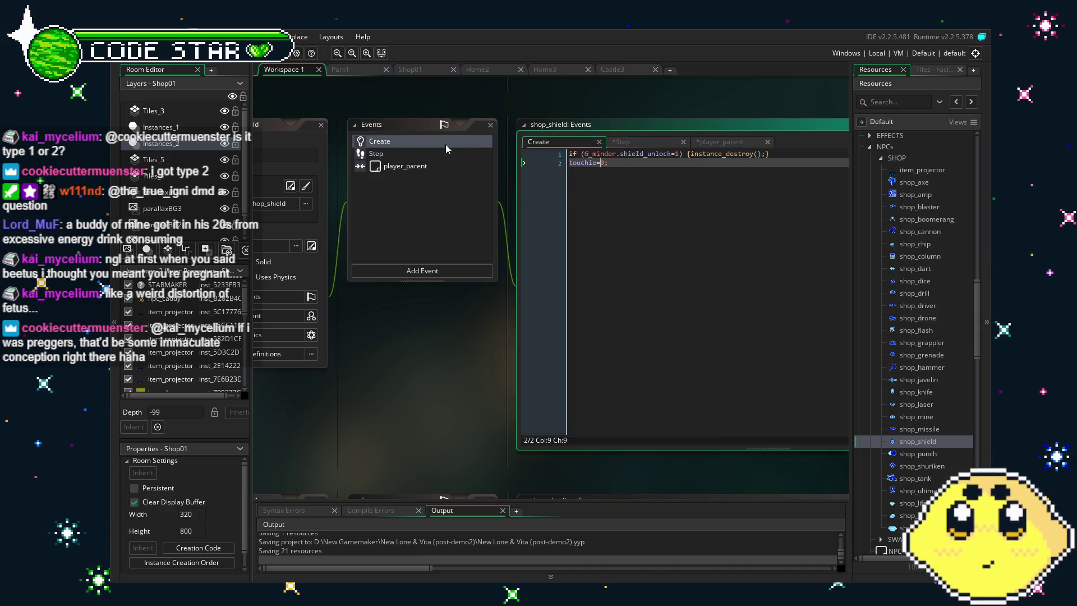
double_click(917, 490)
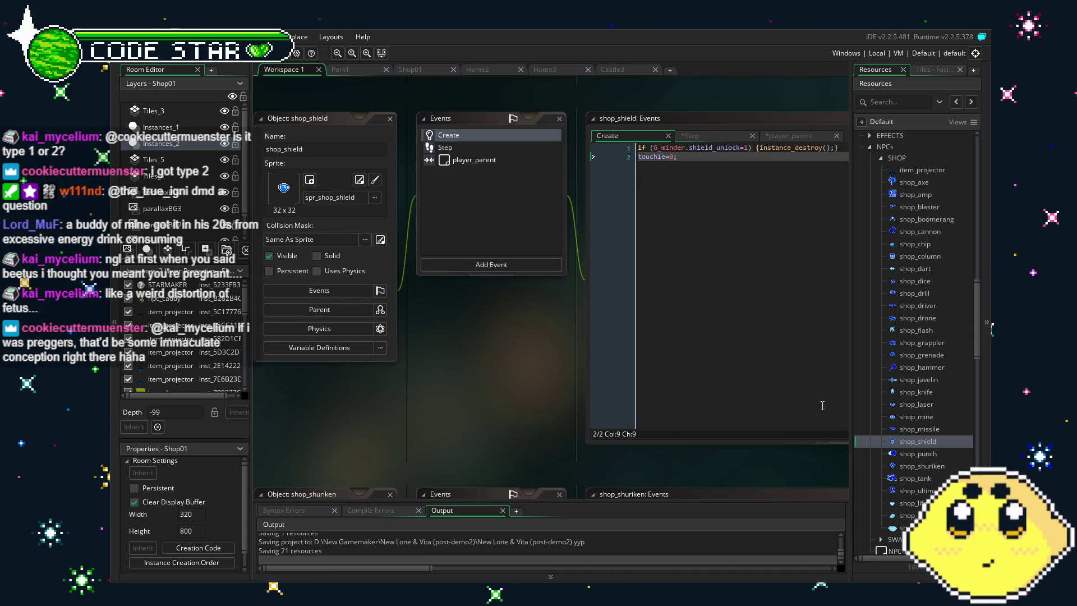
double_click(911, 455)
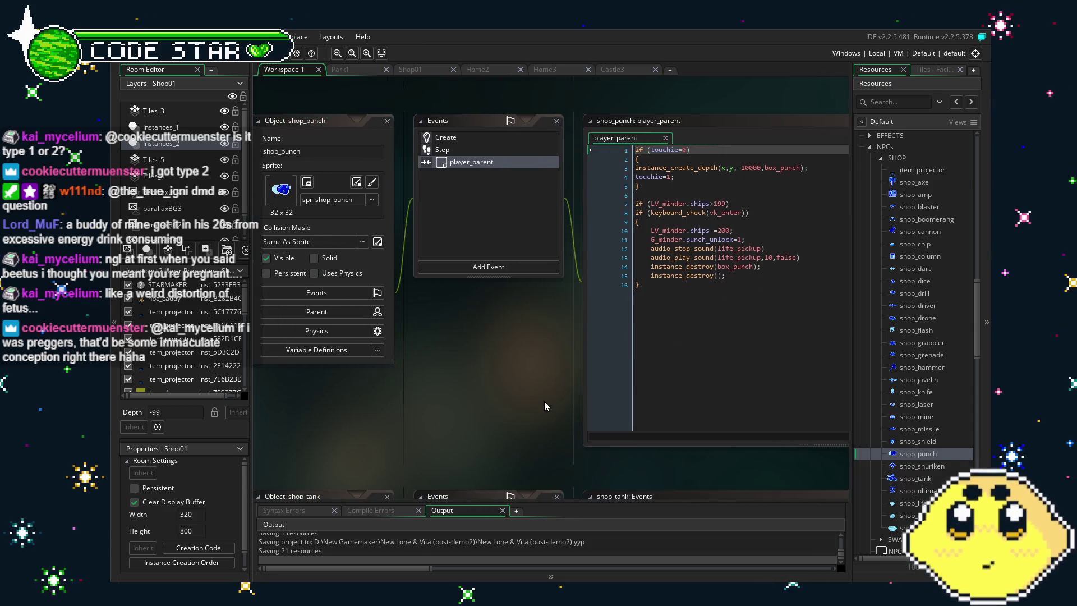
Uncomment the box_shuriken creation and destroy lines in shop_shuriken's player_parent and Step events
click(452, 149)
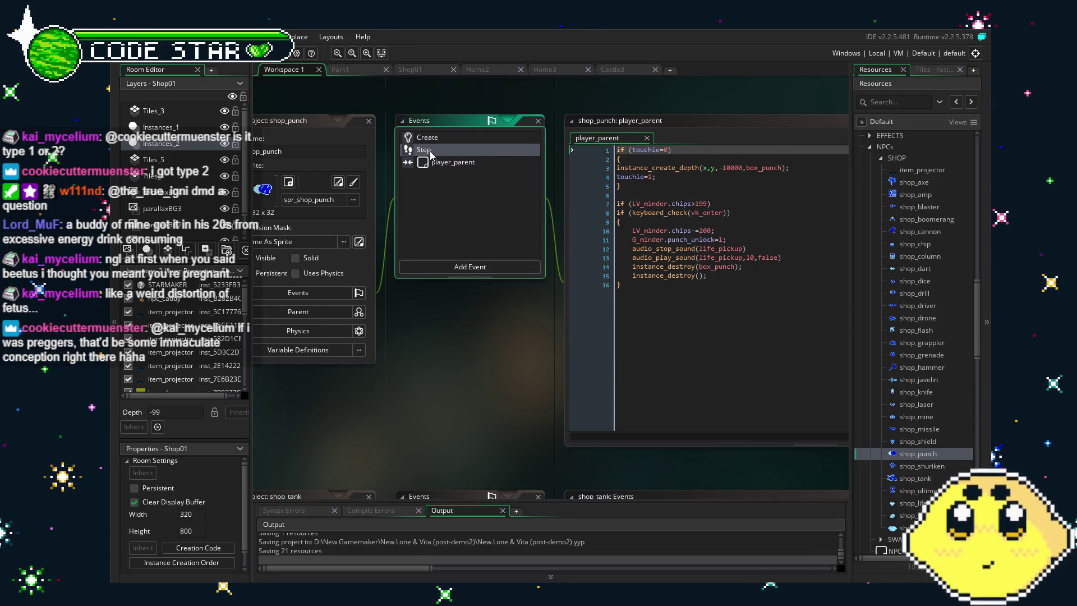
click(454, 138)
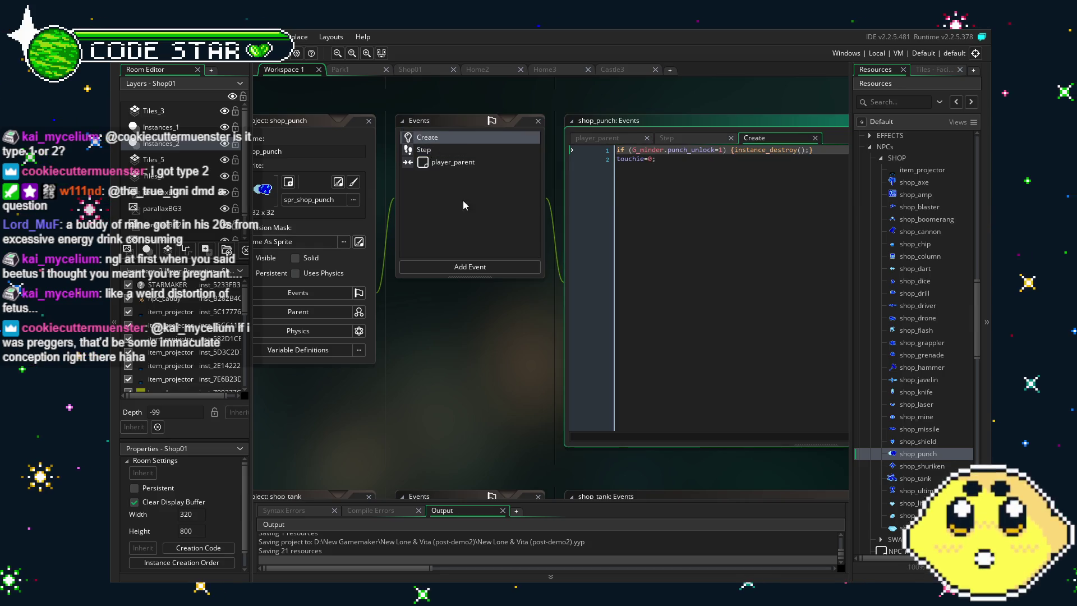
double_click(918, 467)
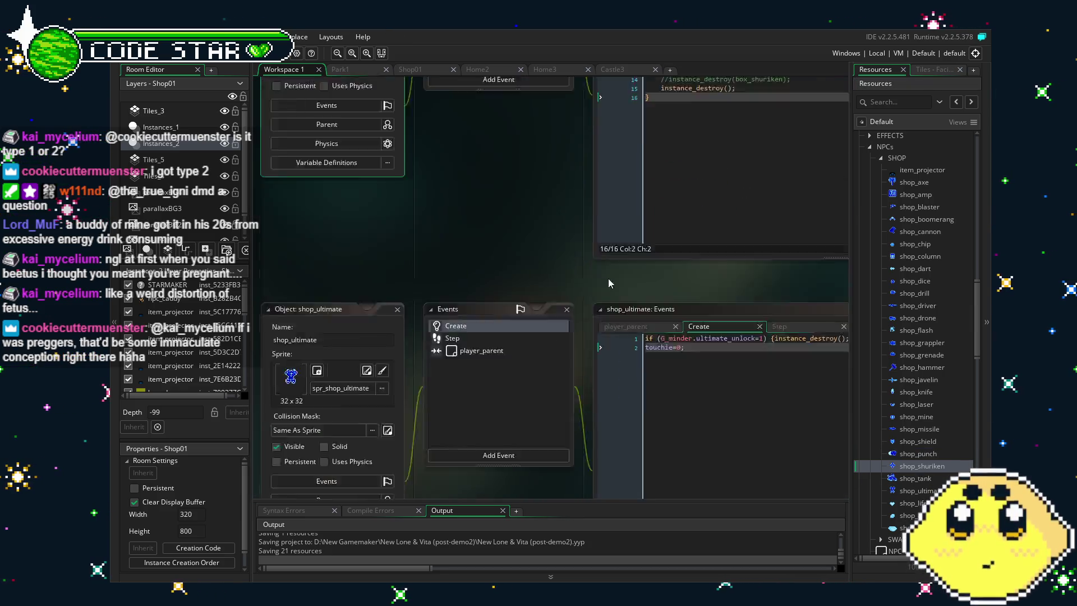
drag(556, 301, 487, 309)
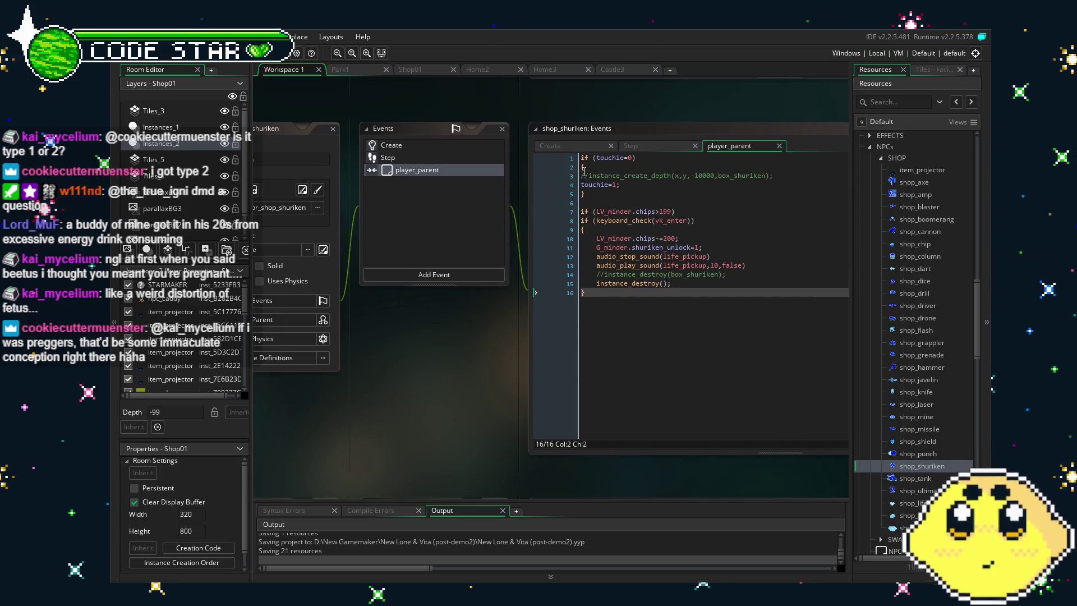
click(567, 180)
key(Delete)
key(Delete)
click(597, 274)
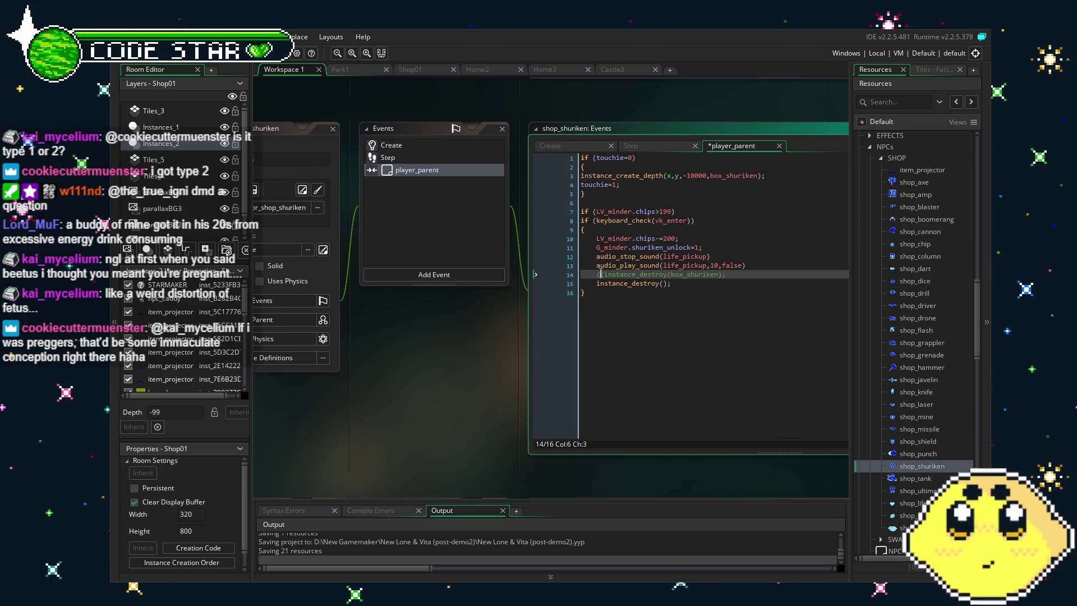
key(Delete)
key(Delete)
click(392, 157)
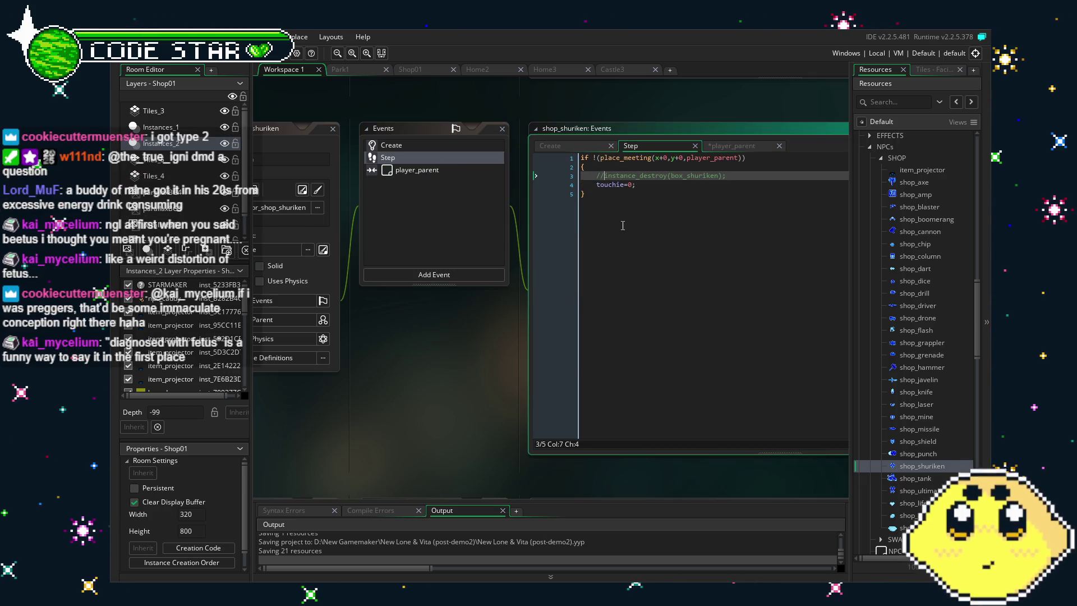
key(BackSpace)
key(Delete)
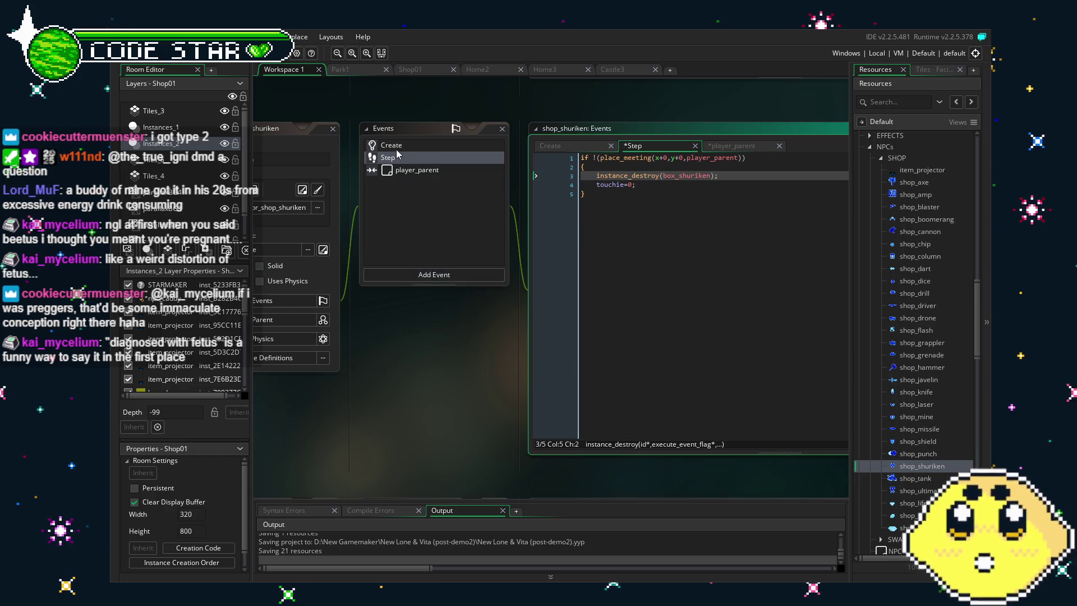
click(396, 145)
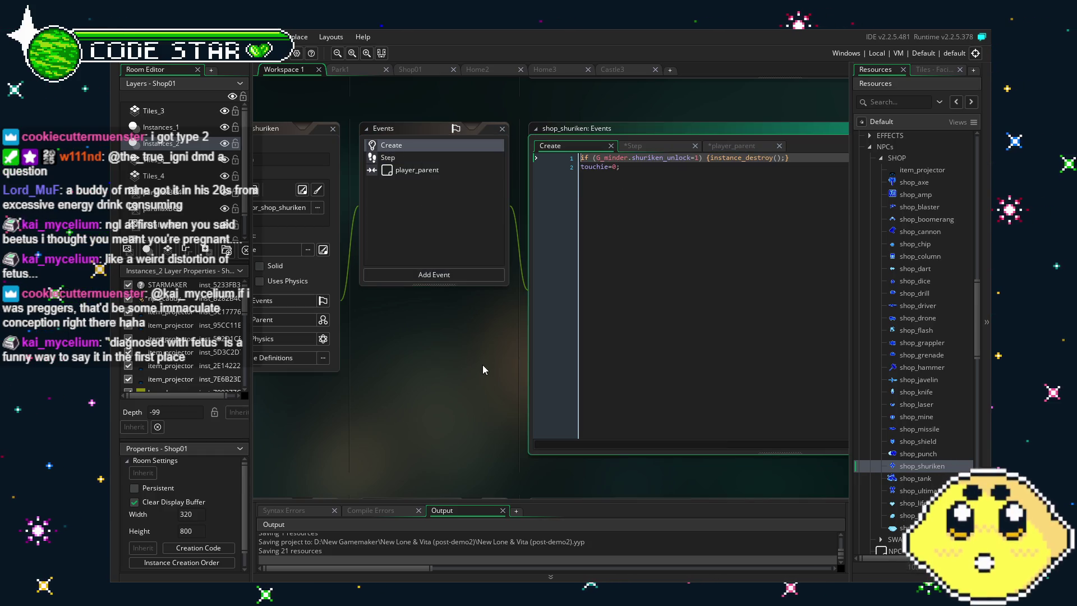
click(390, 157)
click(417, 171)
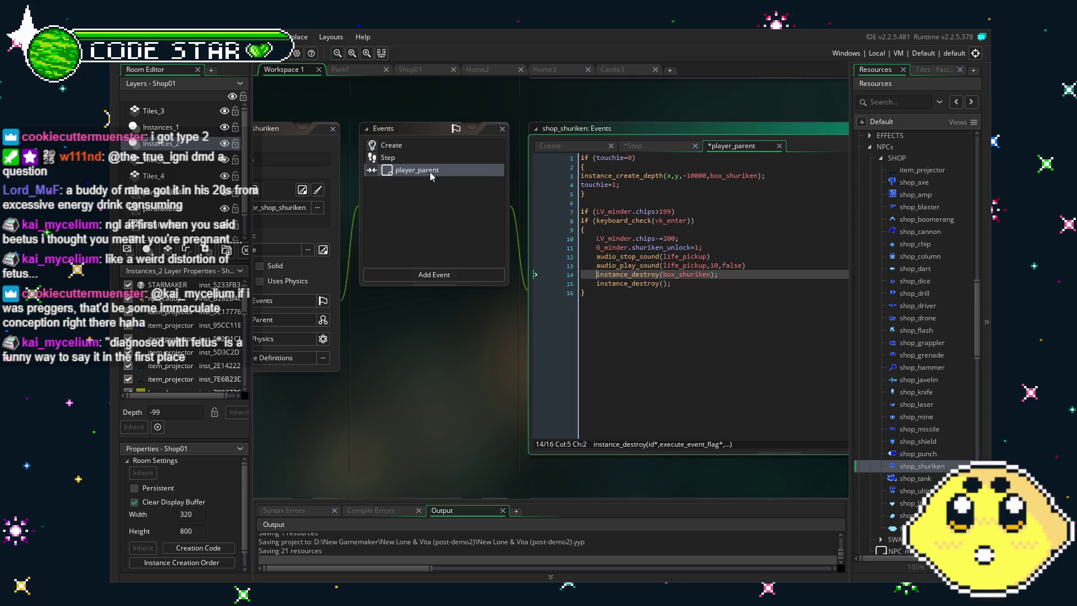
Uncomment the box_tank creation and destroy lines in shop_tank's player_parent and Step events
double_click(917, 480)
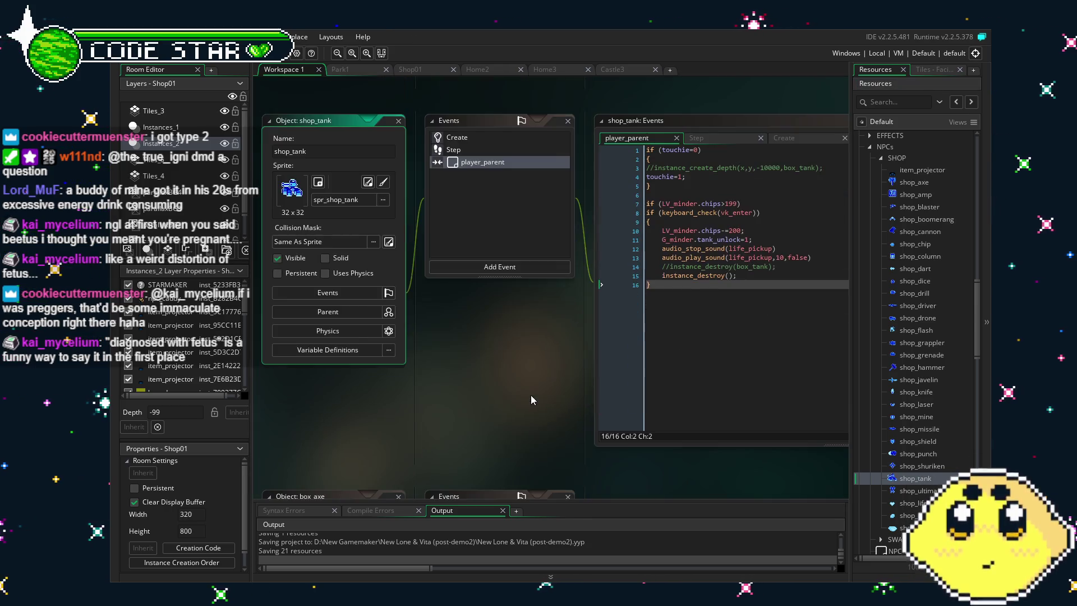
click(598, 272)
key(BackSpace)
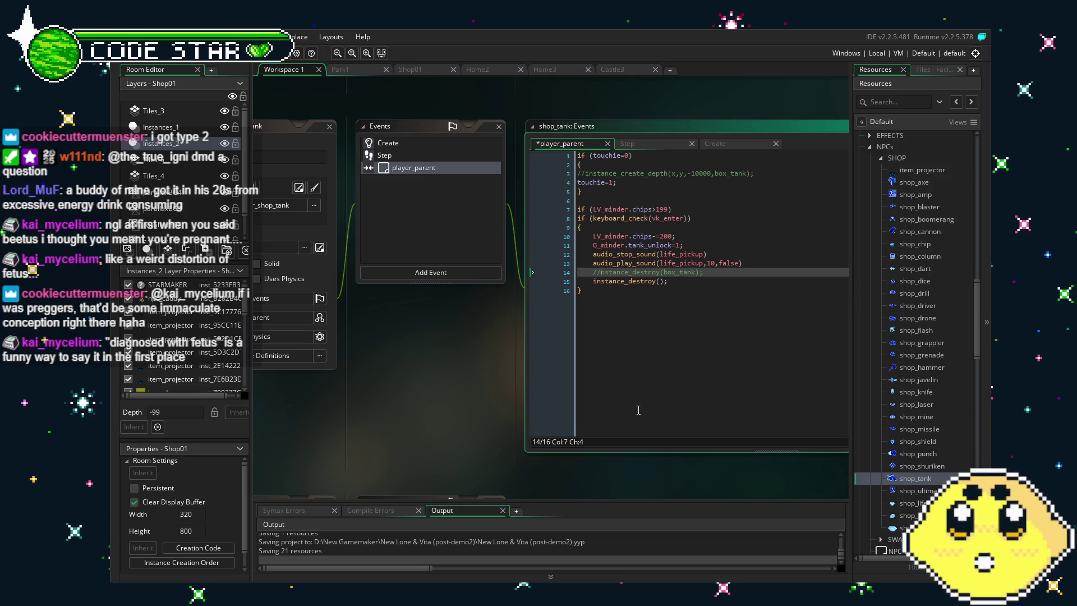
key(BackSpace)
text(i)
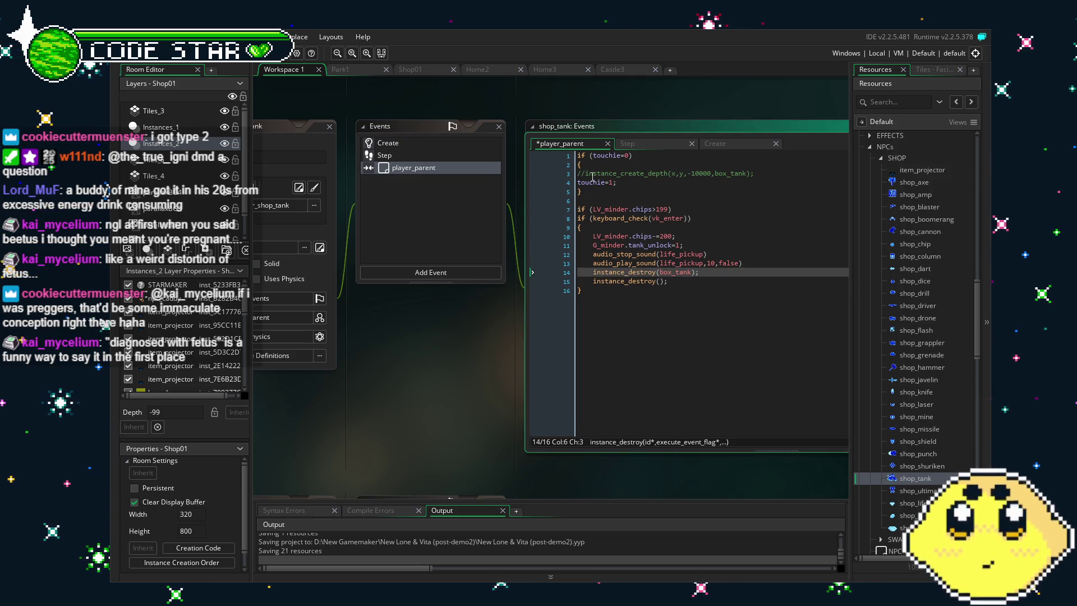
click(585, 175)
key(BackSpace)
key(BackSpace)
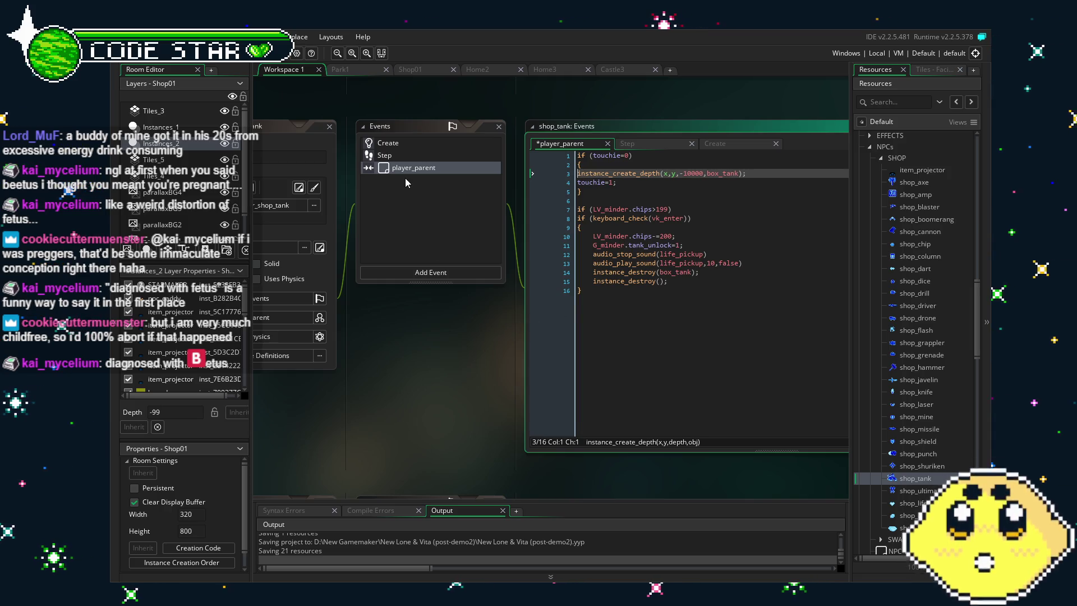
click(414, 156)
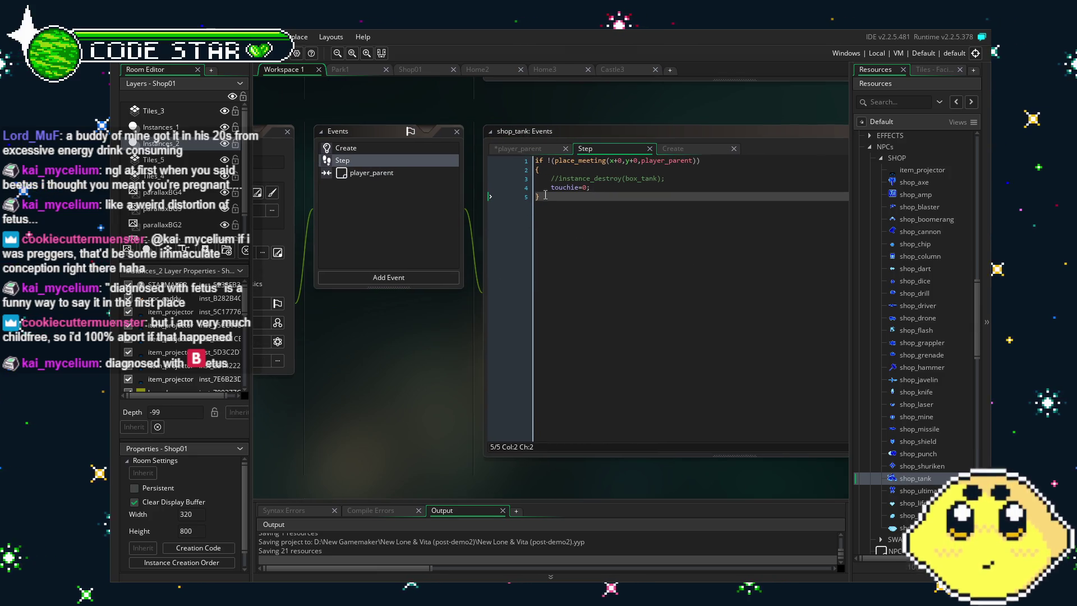
click(561, 178)
key(Home)
key(Delete)
key(Delete)
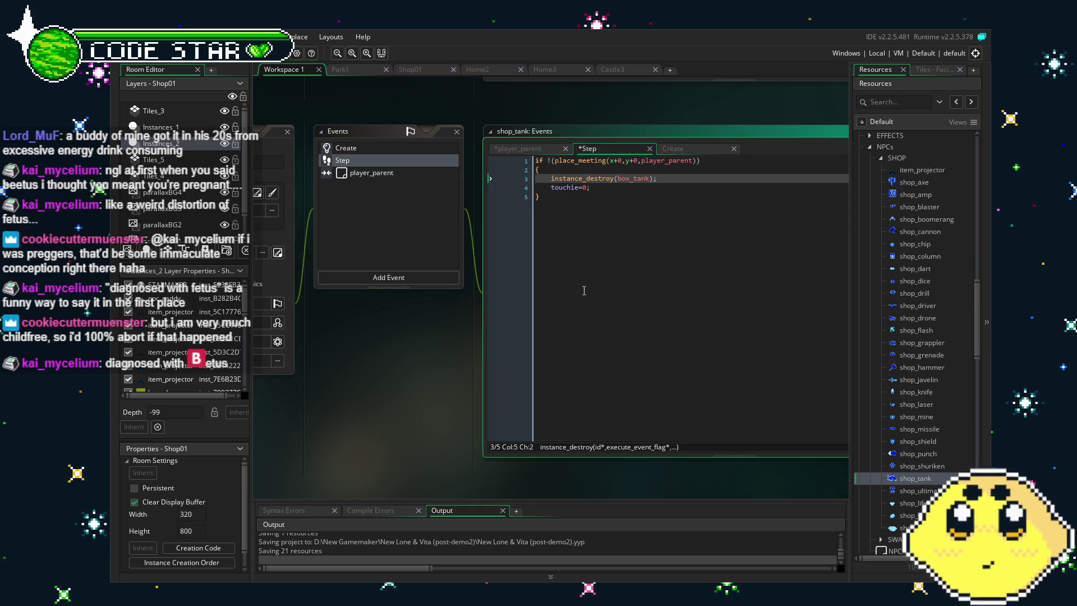
click(566, 354)
click(385, 148)
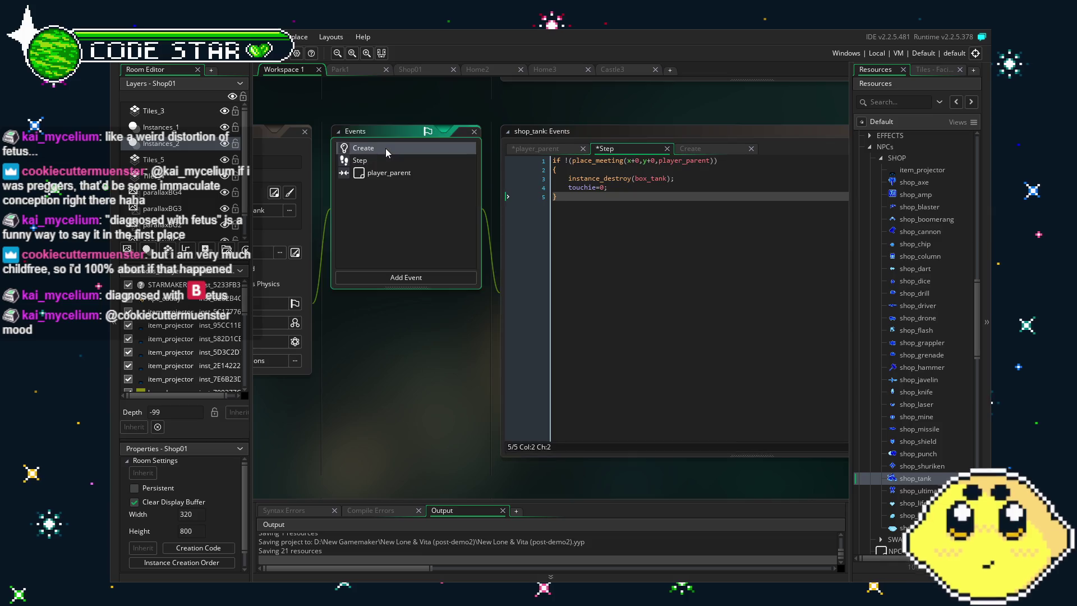
click(384, 175)
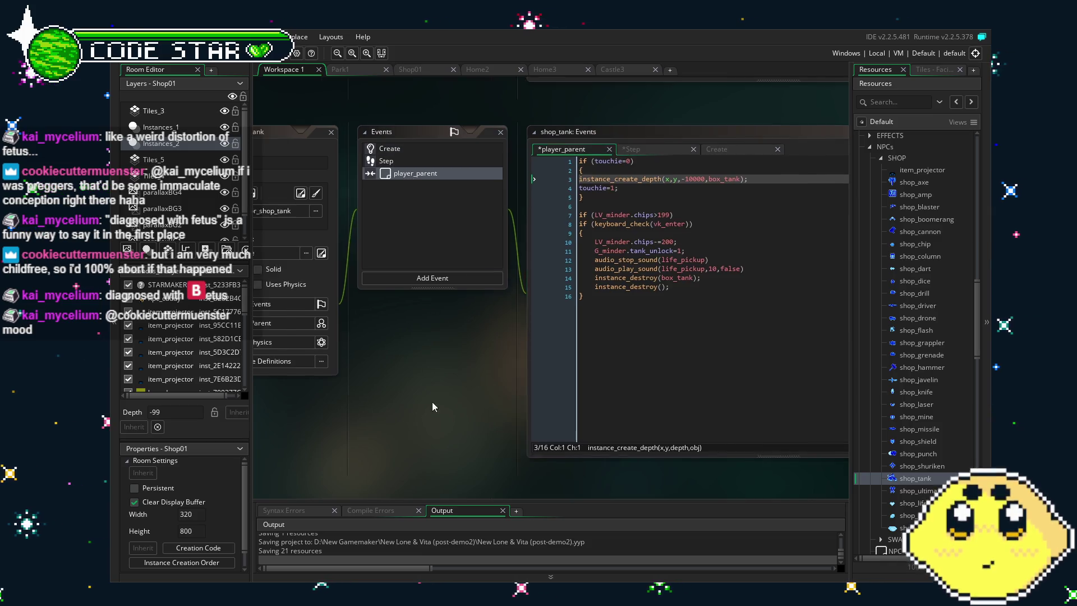
Remove // from box_ultimate lines 3 and 14 of player_parent and line 3 of Step
double_click(918, 490)
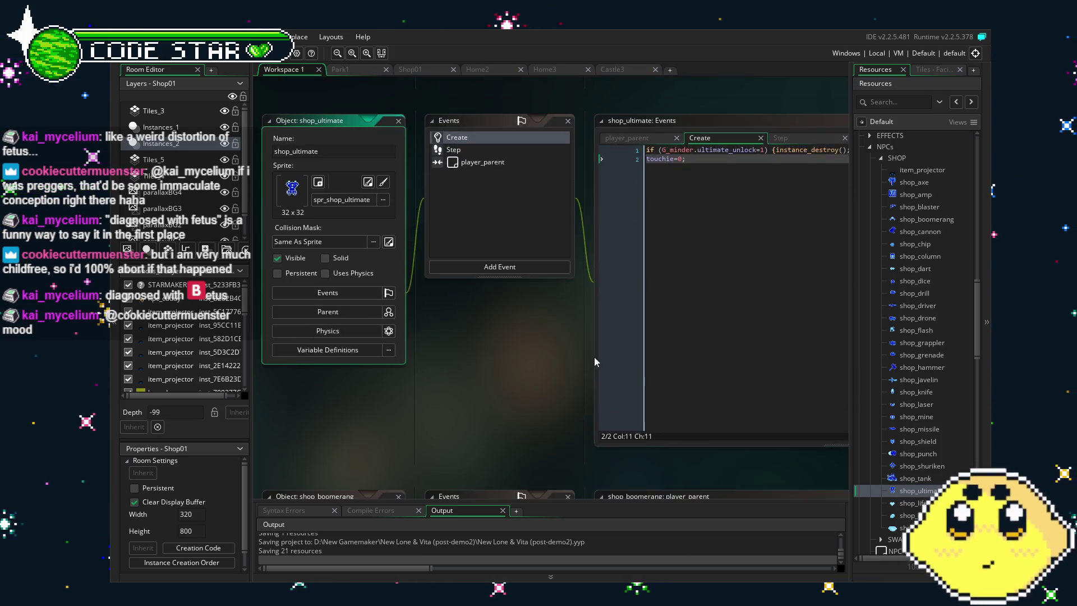
click(406, 171)
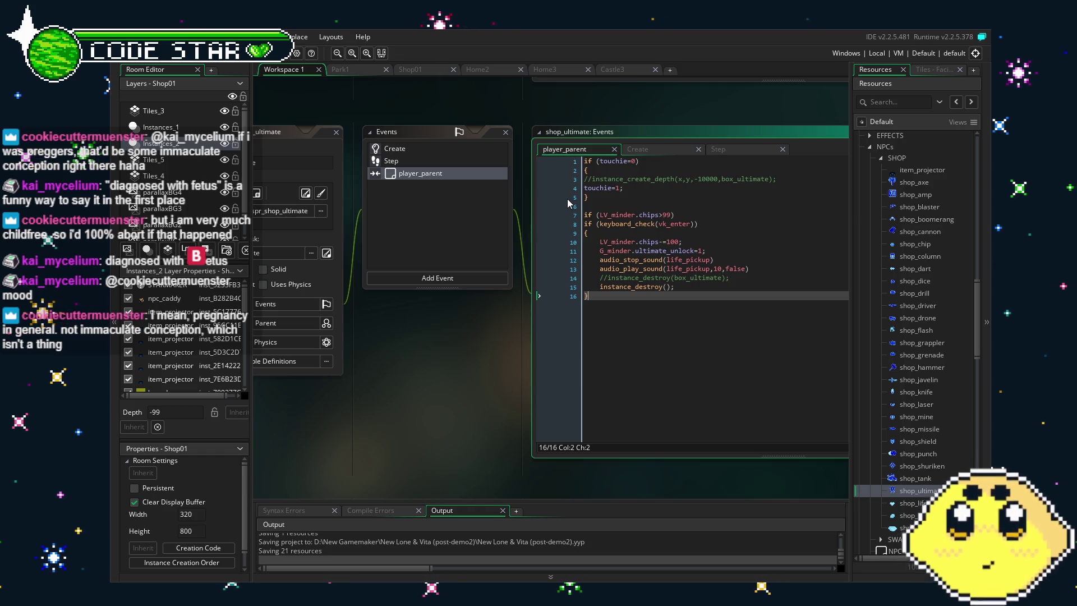
click(593, 179)
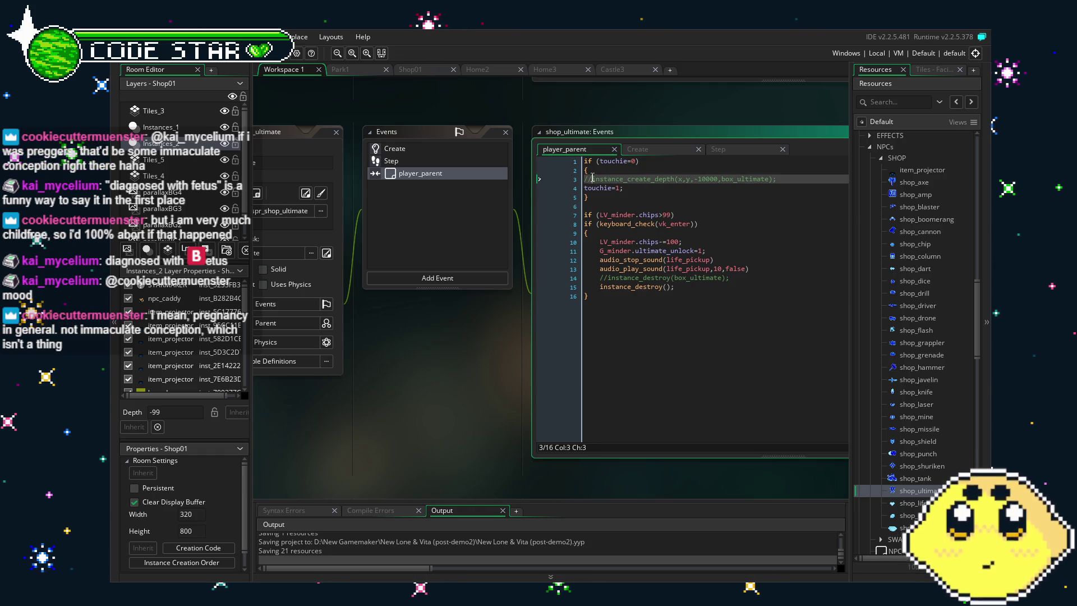
click(608, 277)
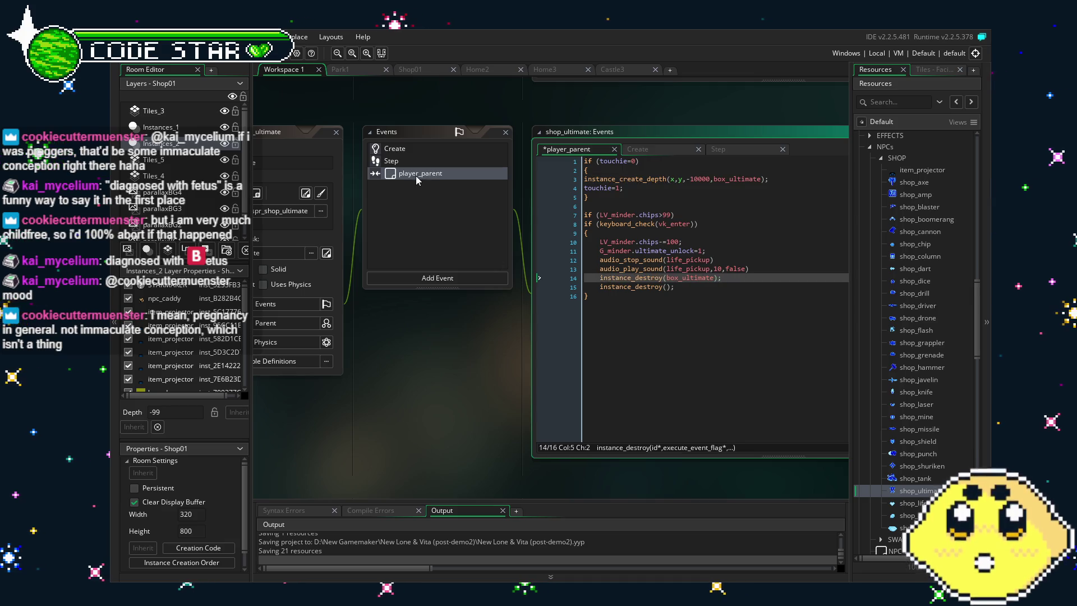
click(387, 162)
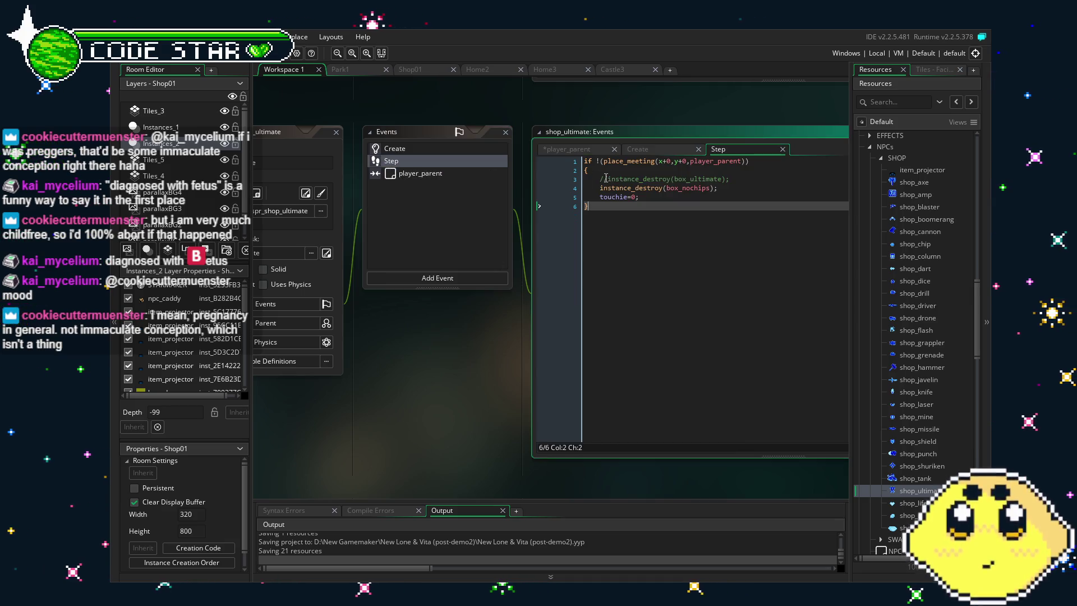
click(606, 178)
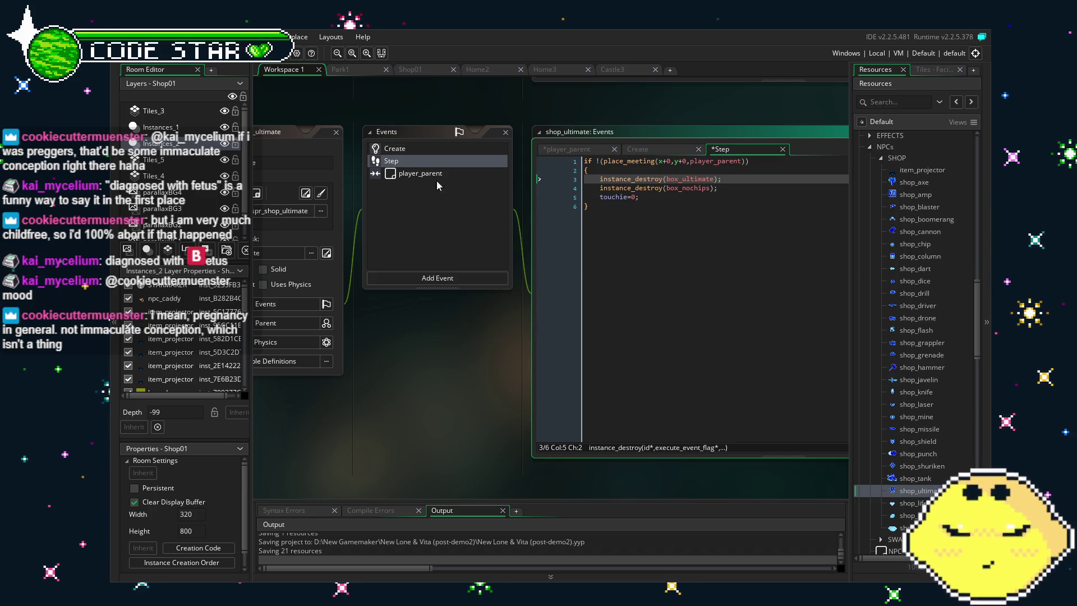
click(394, 150)
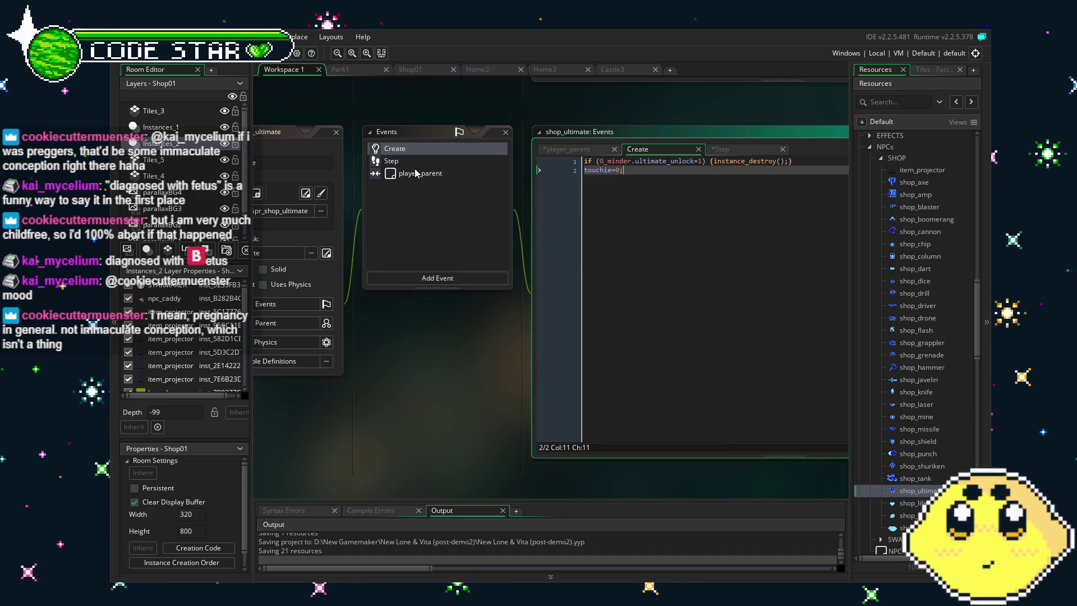
click(415, 169)
click(416, 161)
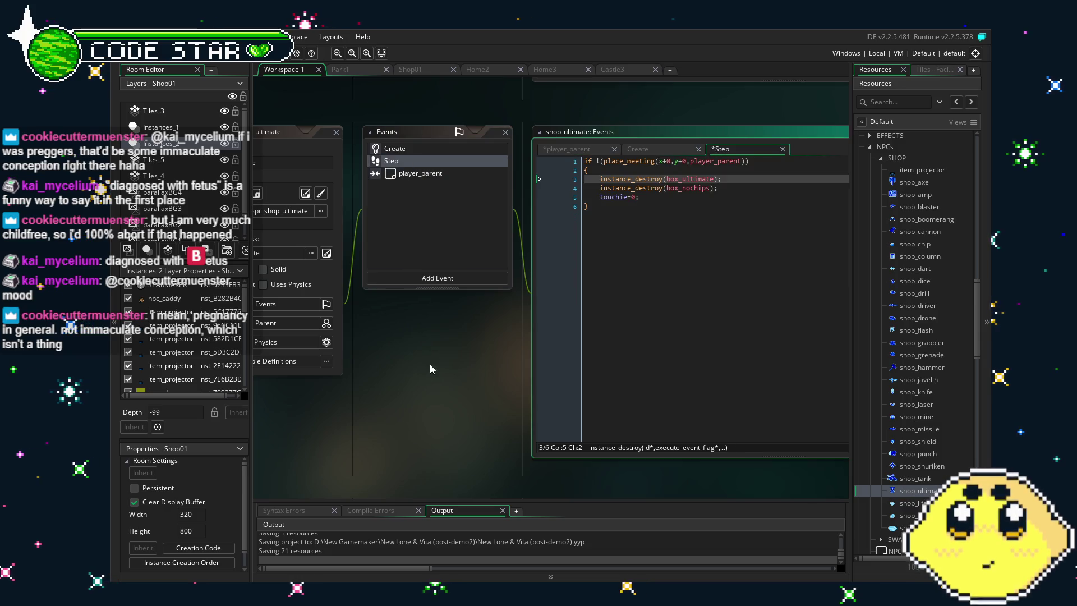
Pan and scroll the workspace to look over the edited shop object code
scroll(898, 493, up, 1)
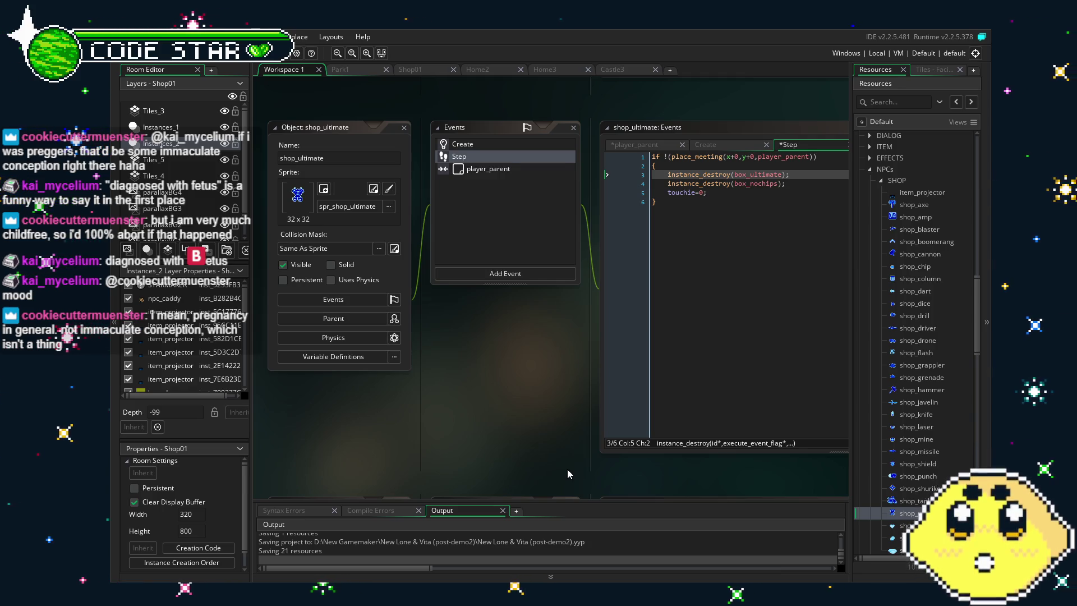
drag(567, 469, 535, 463)
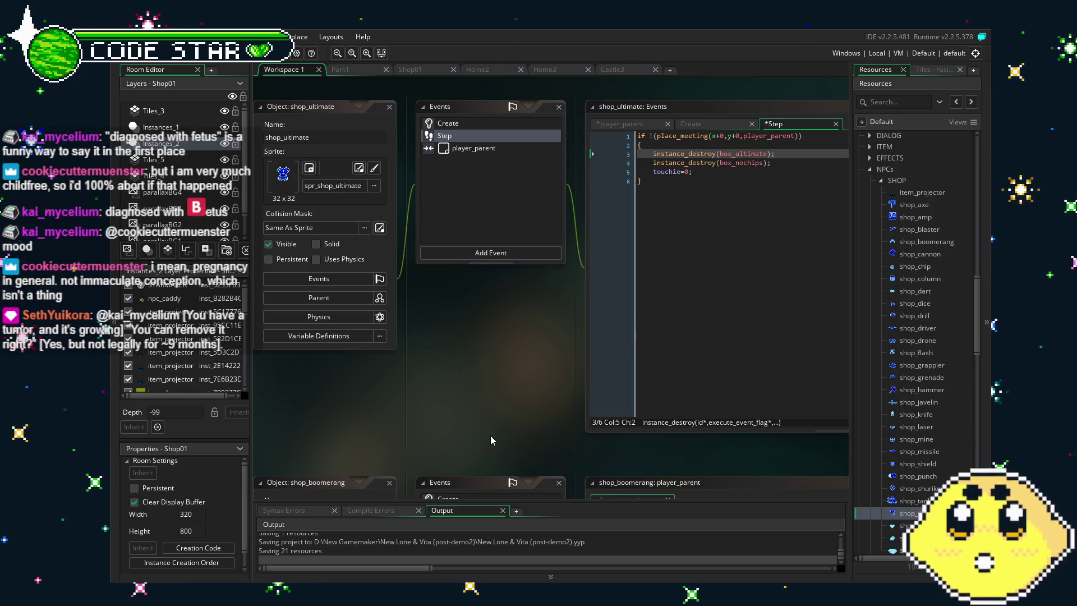
drag(490, 436, 524, 443)
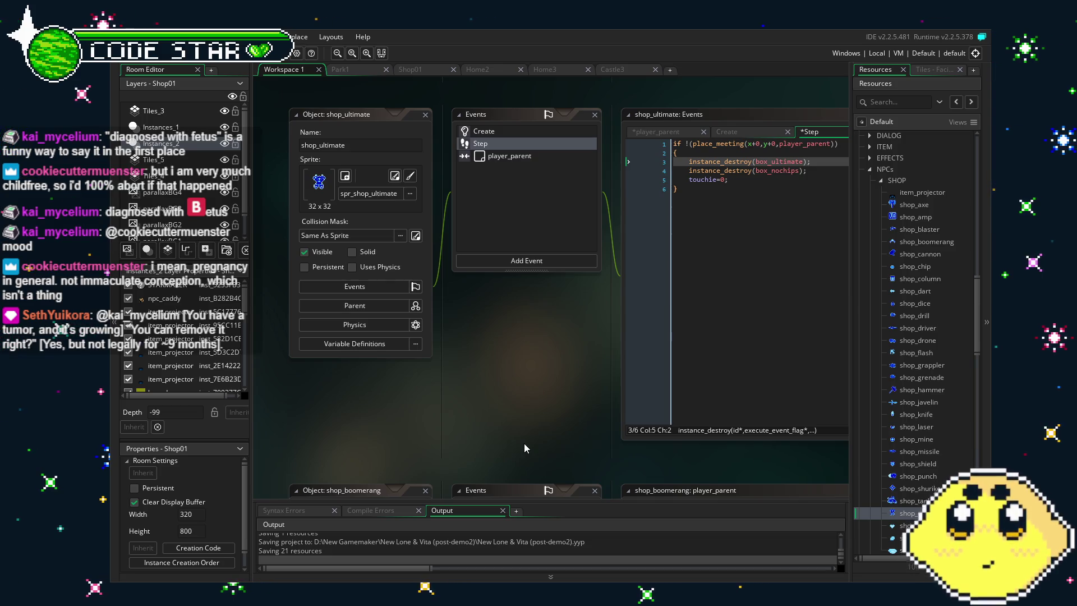
mouse_move(524, 443)
mouse_down()
mouse_move(466, 425)
mouse_move(519, 394)
mouse_move(490, 372)
mouse_move(503, 352)
mouse_up()
scroll(483, 416, up, 3)
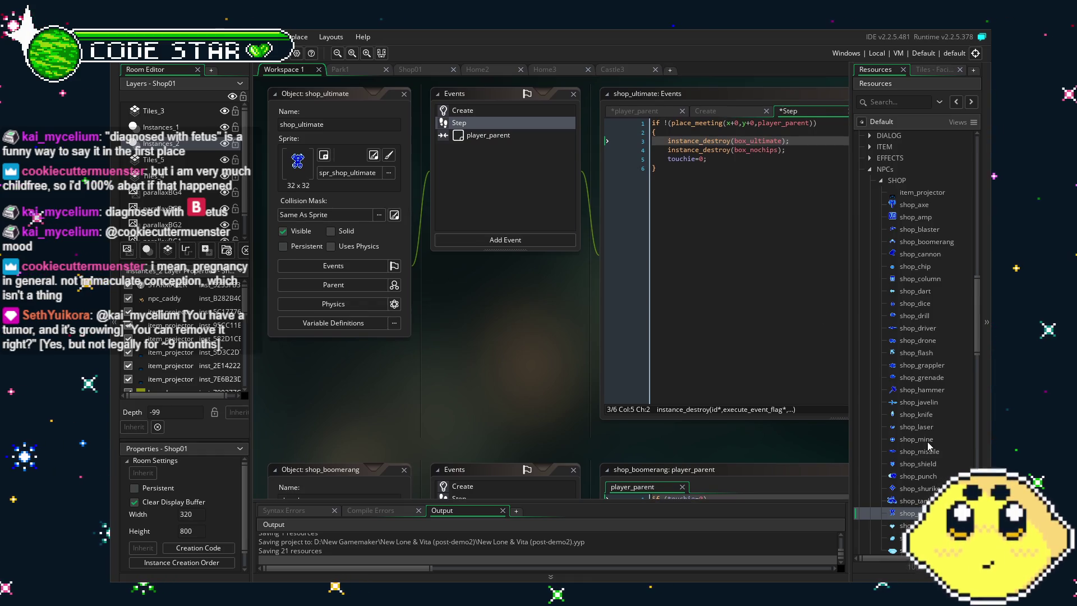
scroll(927, 442, down, 3)
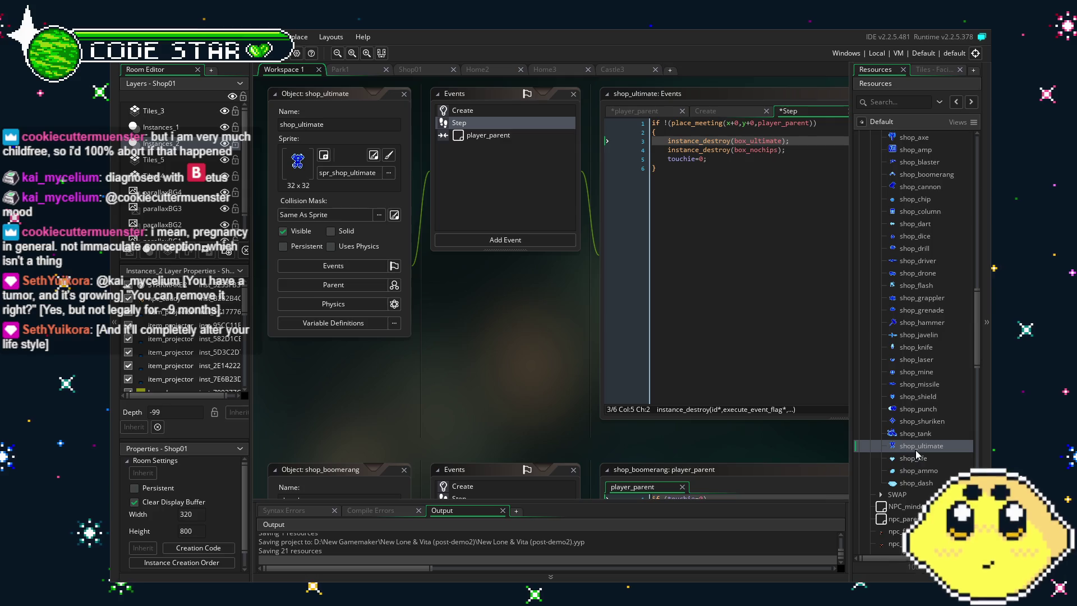
scroll(931, 465, up, 6)
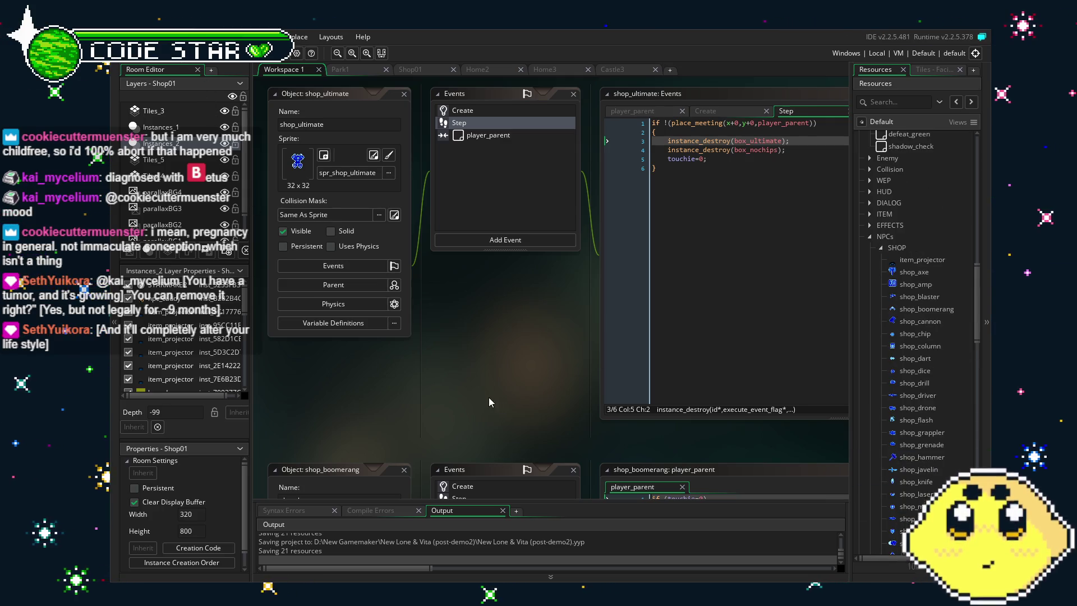
drag(501, 400, 485, 398)
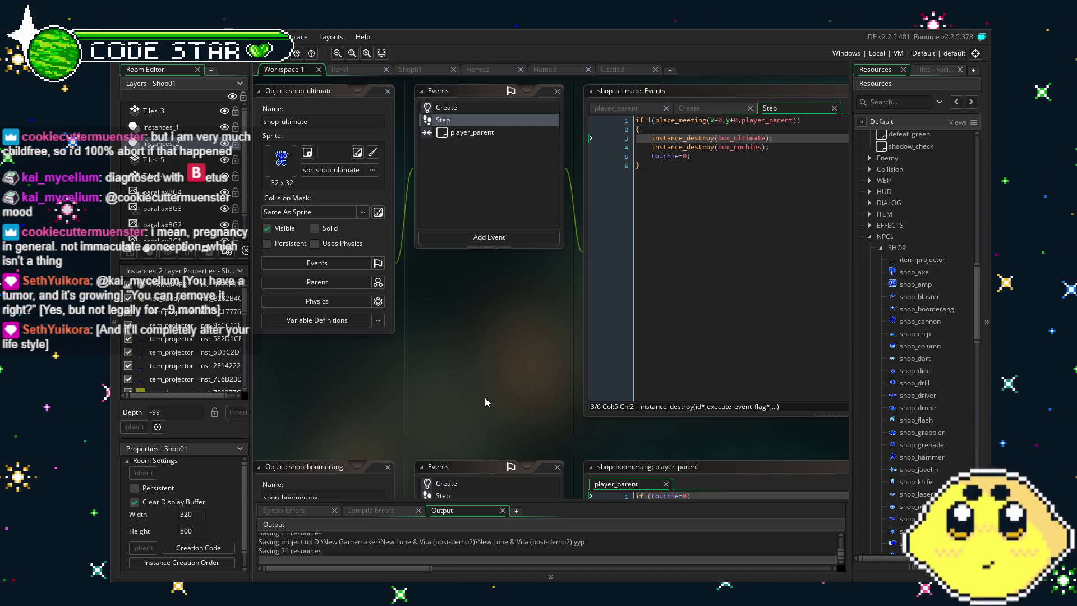
drag(485, 397, 467, 397)
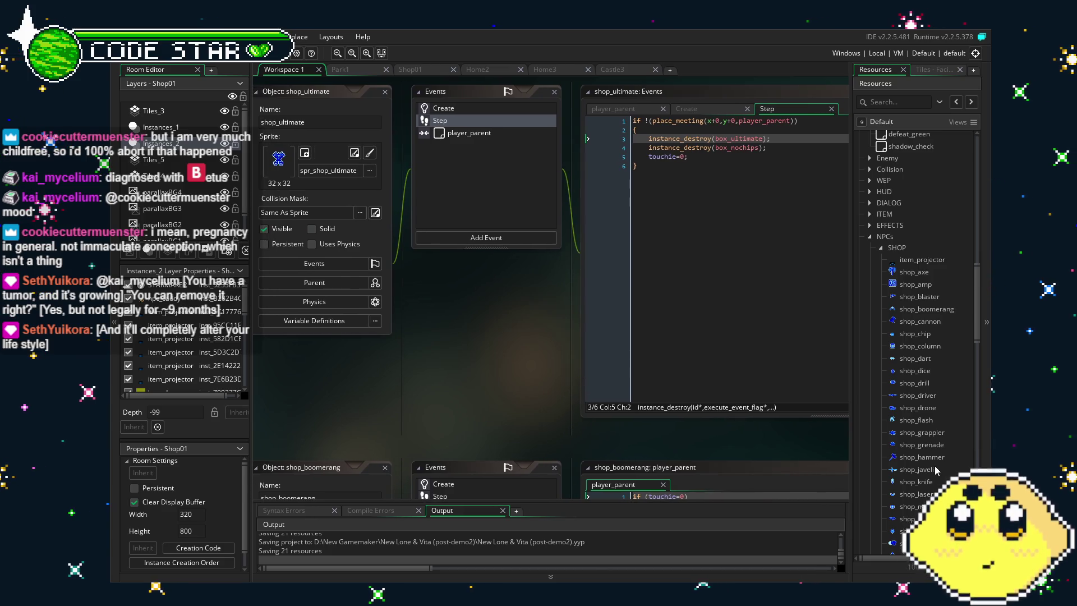
scroll(874, 372, up, 4)
Collapse the SHOP and SWAP resource folders and launch a test run of the game
click(882, 338)
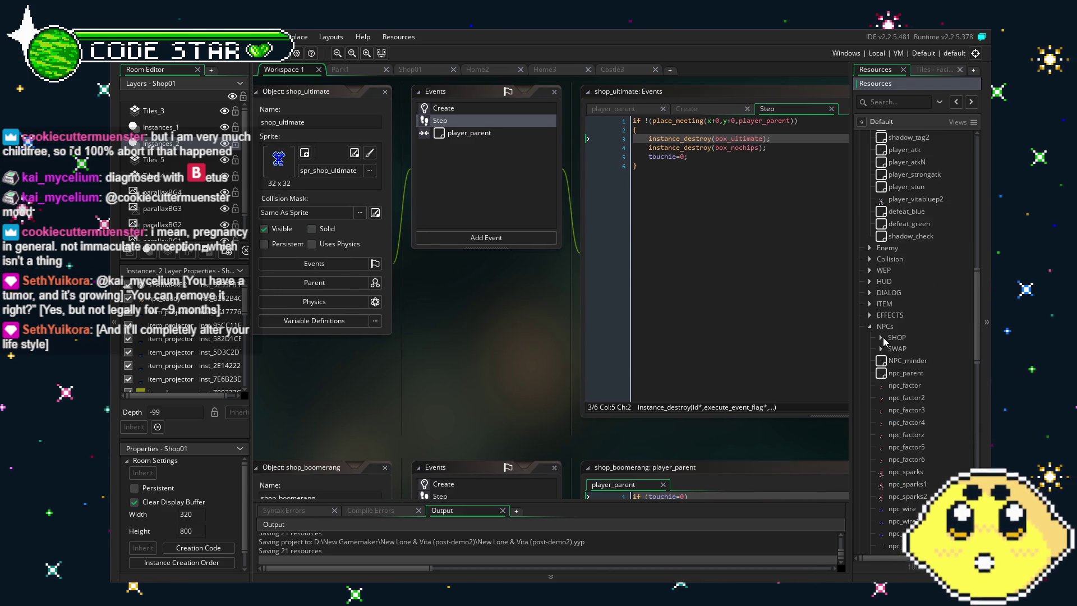
click(881, 349)
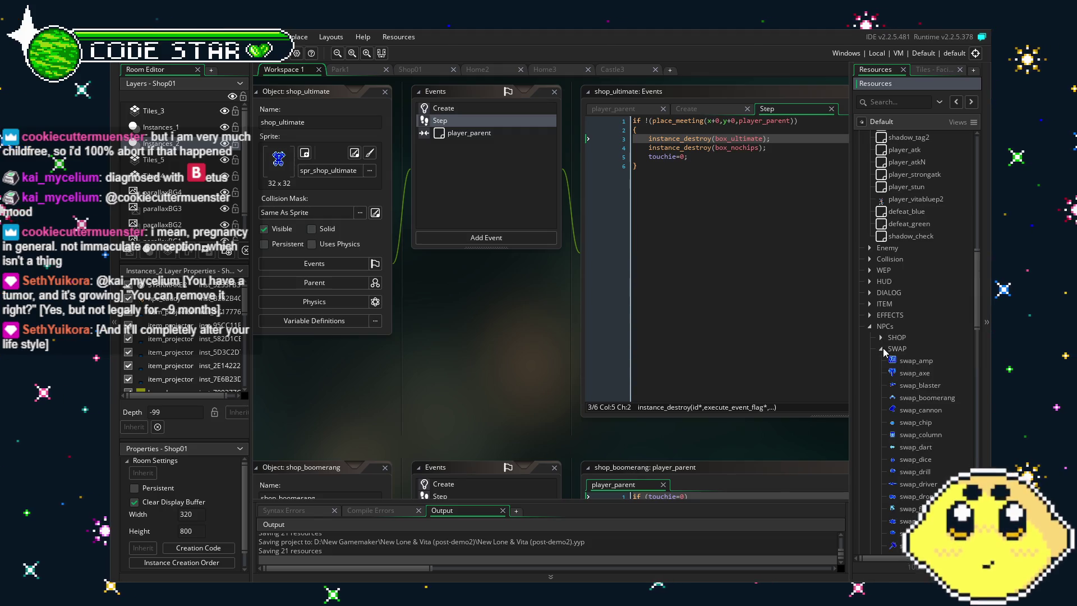
click(882, 349)
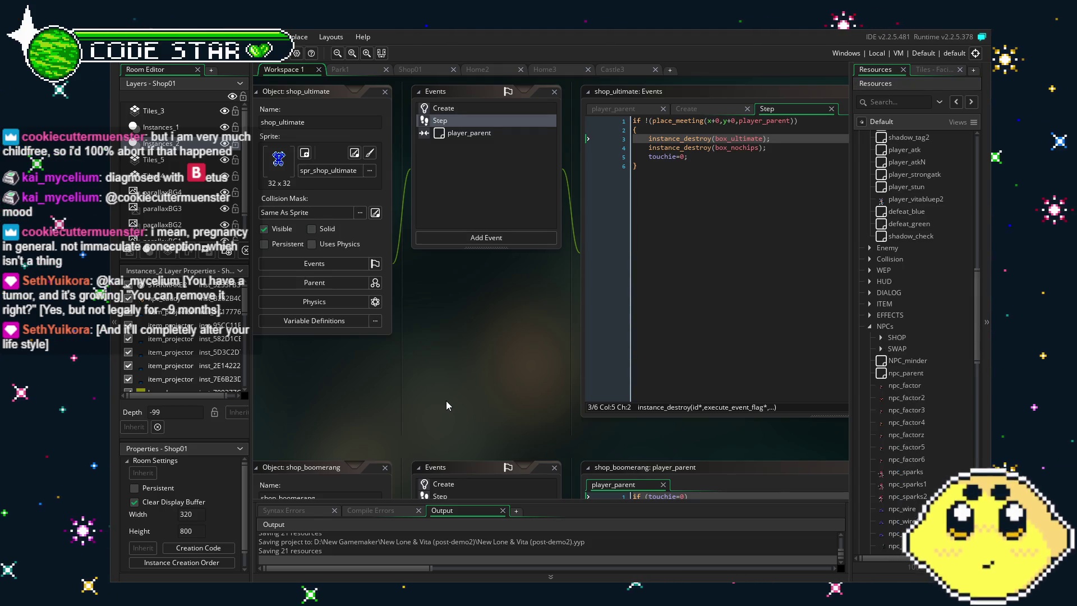
mouse_move(446, 401)
mouse_down()
mouse_move(499, 400)
mouse_move(450, 418)
mouse_up()
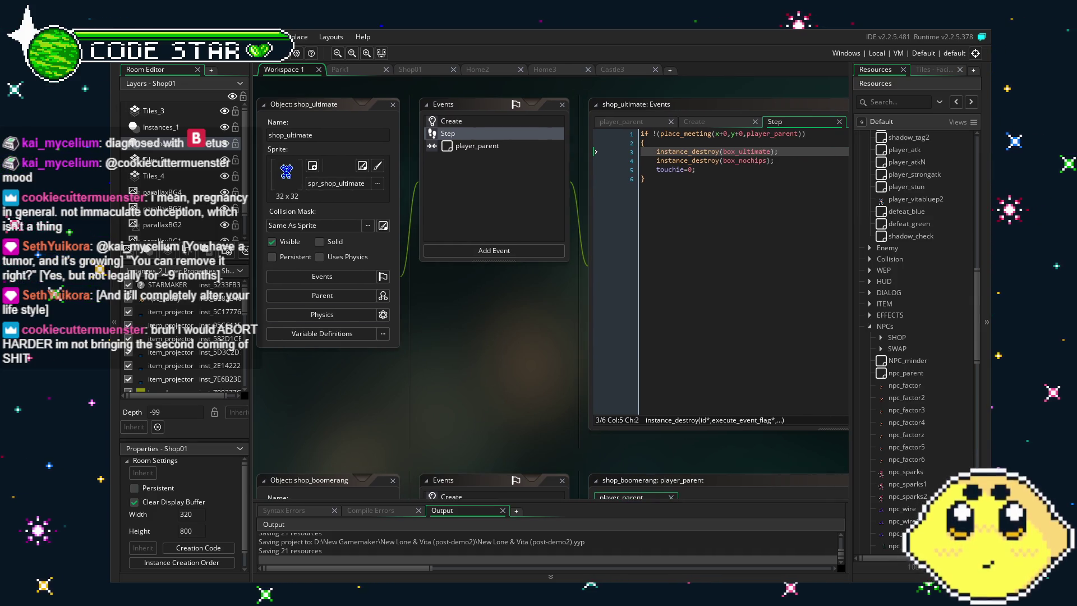
click(265, 52)
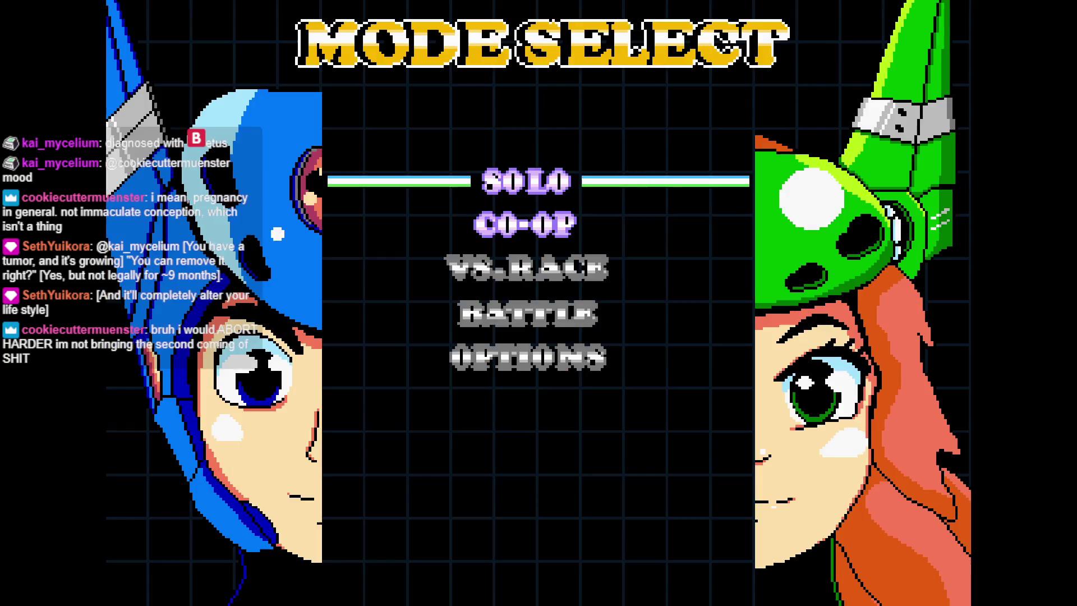
Choose SOLO on Mode Select and walk Lone up to the IN door
key(Return)
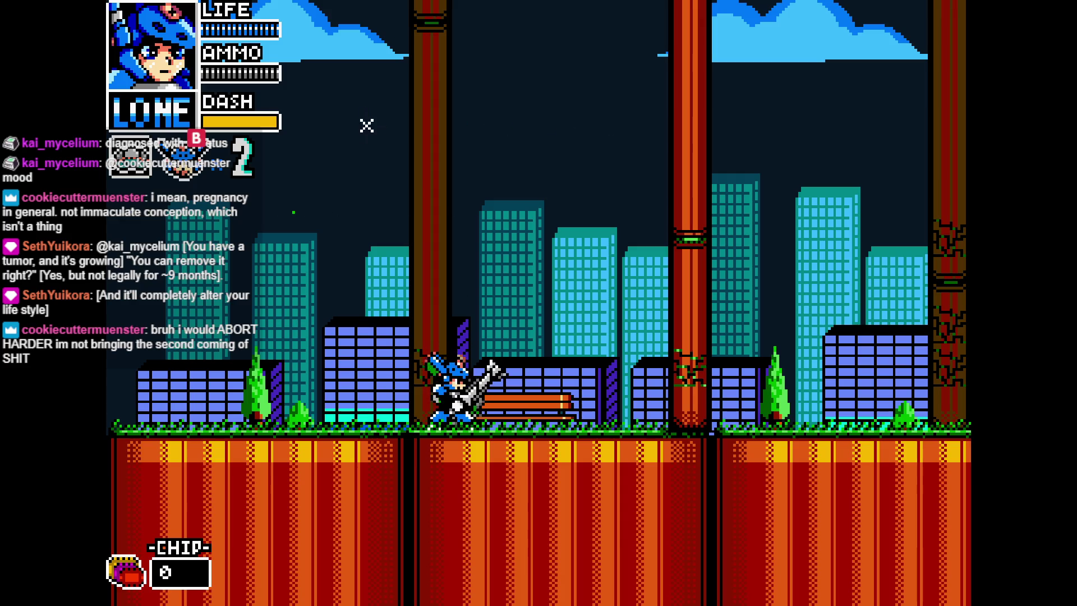
key(Up)
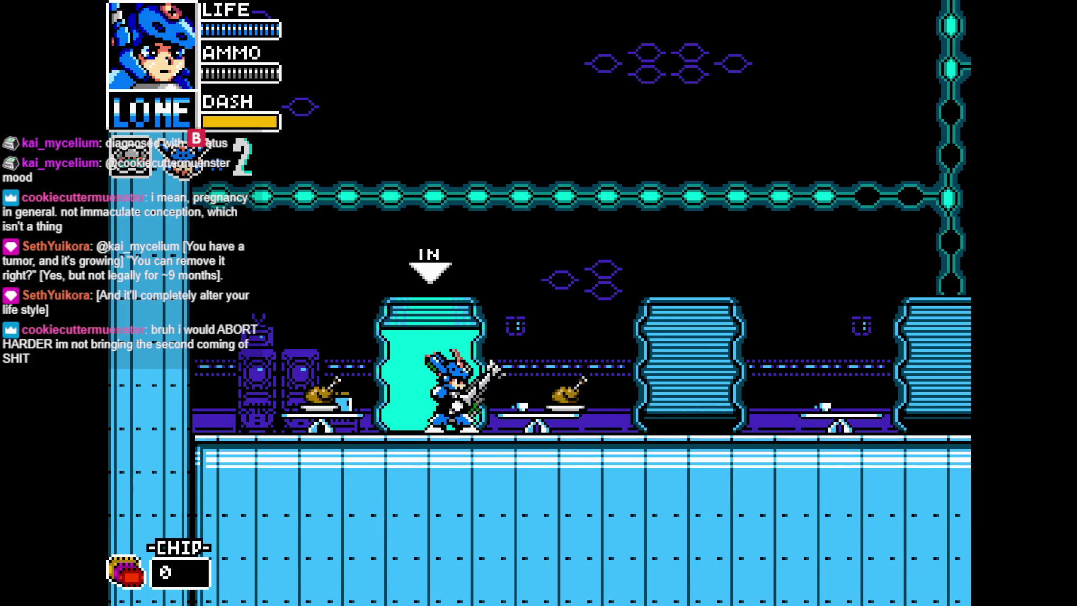
Enter the shop and walk across the item pedestals, reaching the blaster offered for 100
key(Up)
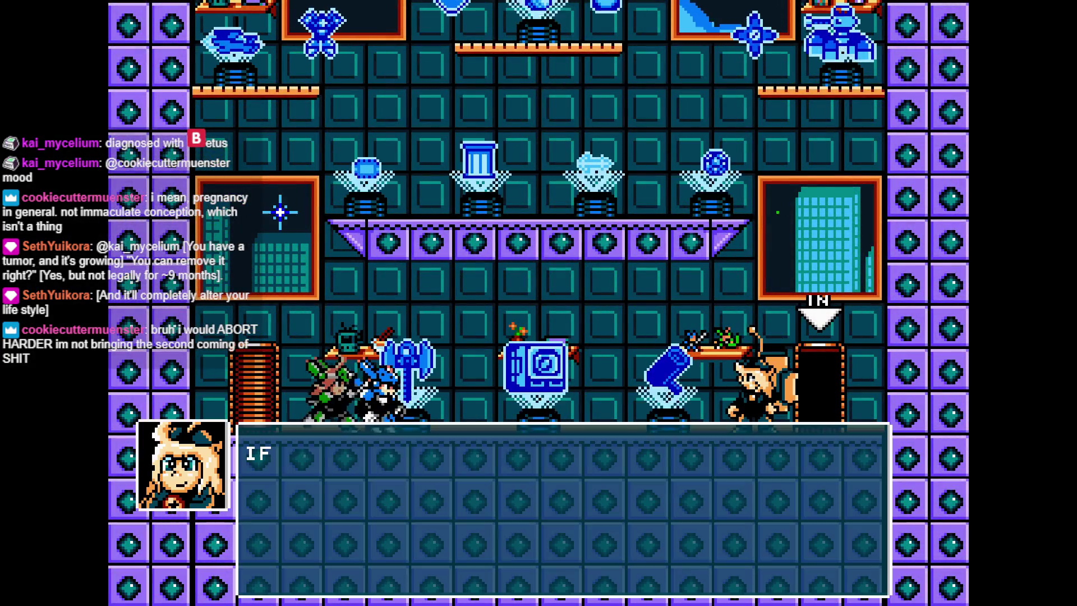
key(Right)
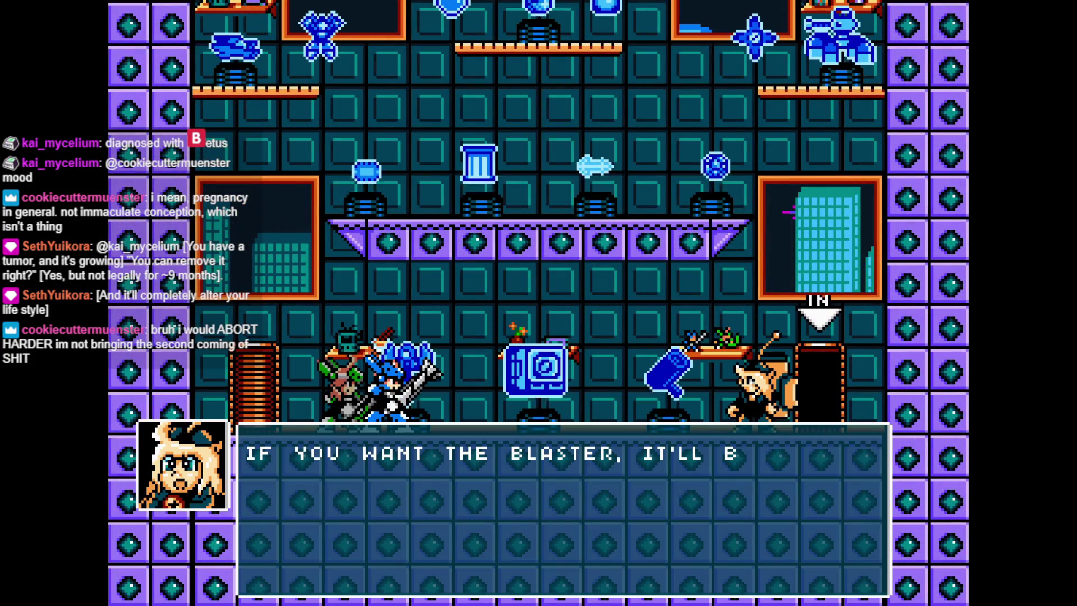
key(Right)
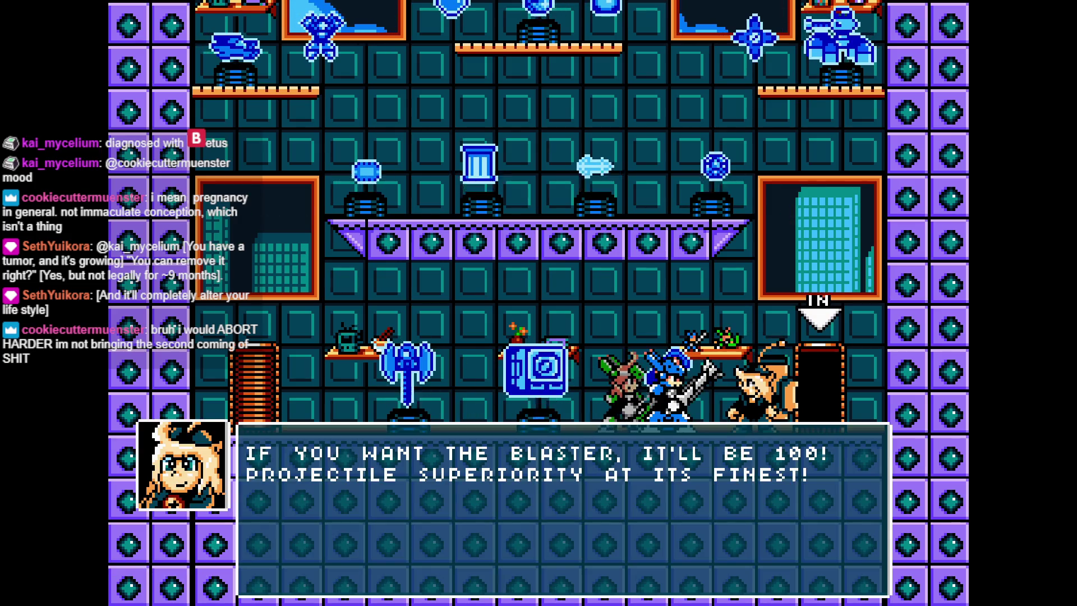
key(Right)
key(z)
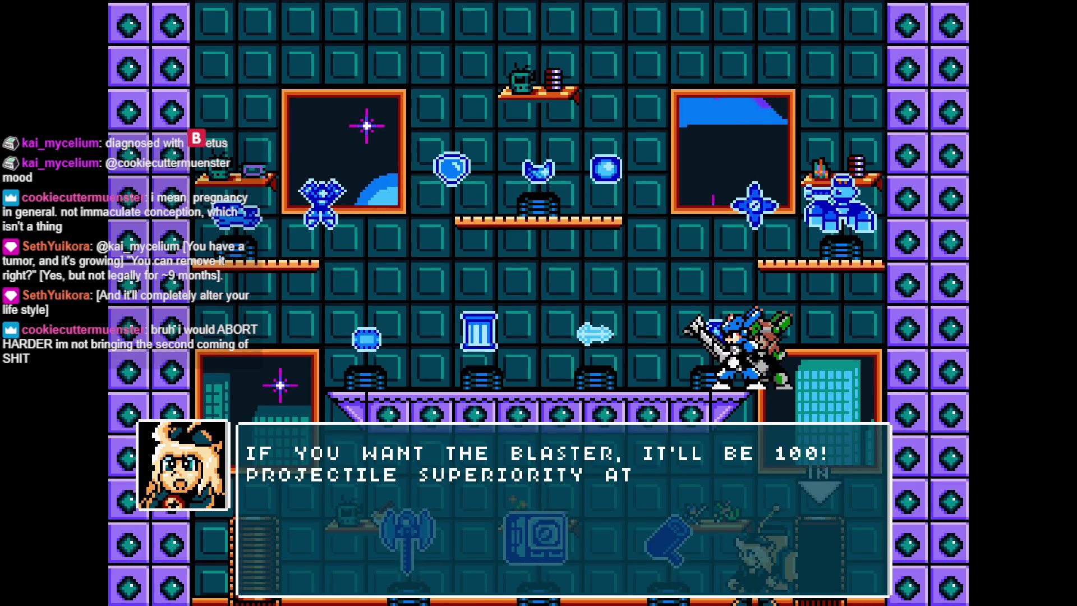
key(Left)
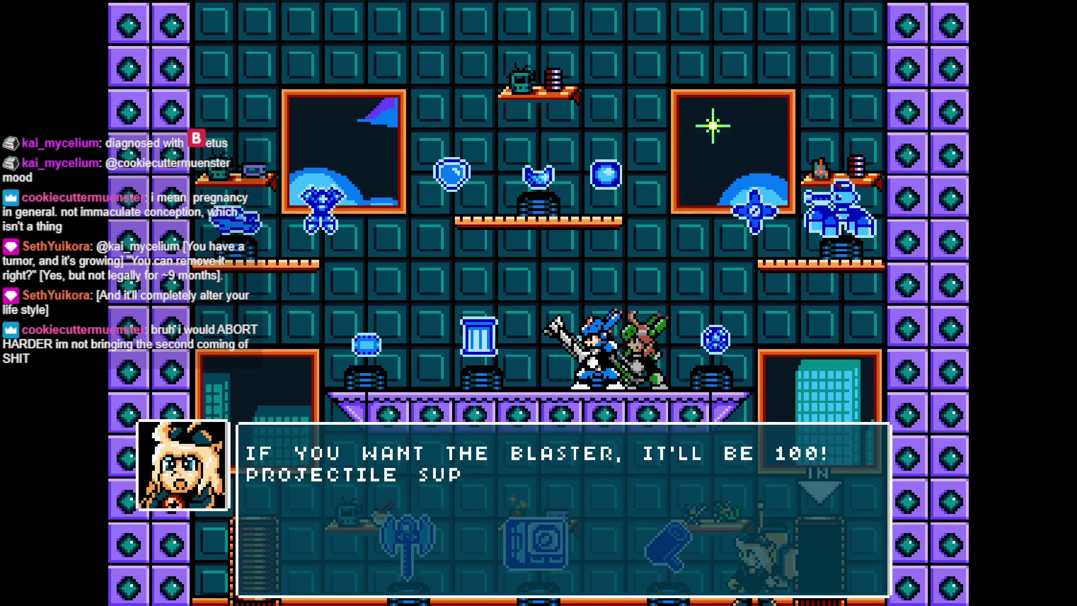
key(Left)
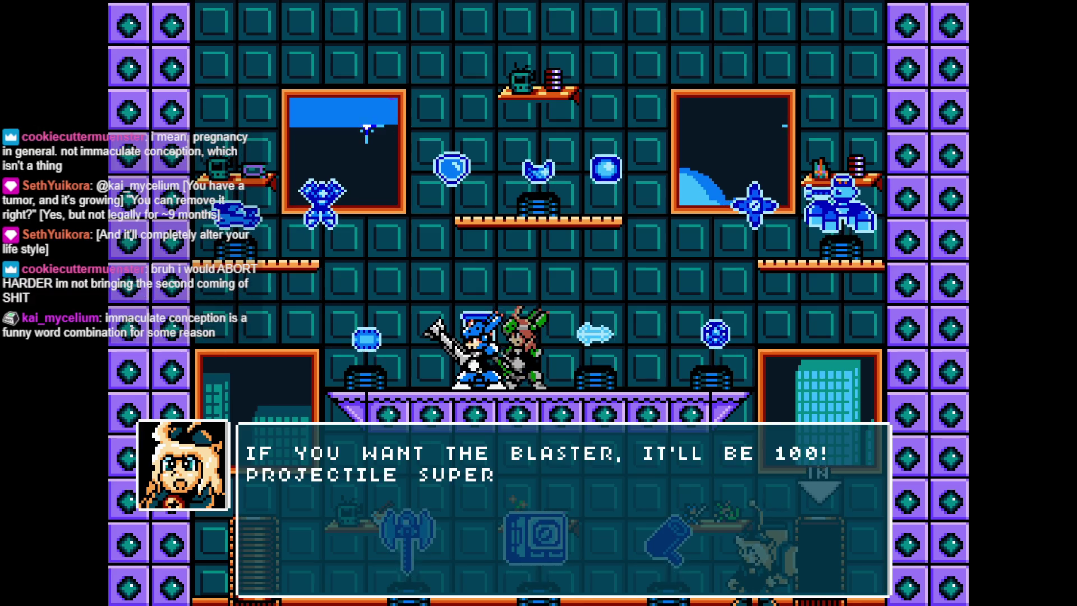
key(Right)
key(Left)
Jump across the upper shelves and centre platform, then drop down and leave through the IN door
key(space)
key(Left)
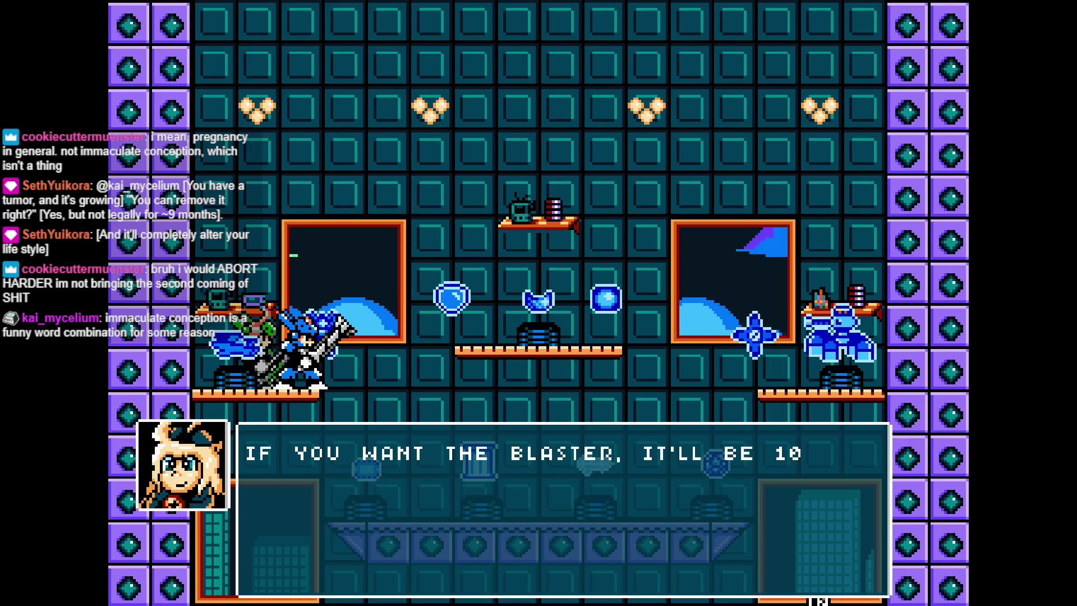
key(space)
key(Right)
key(Right)
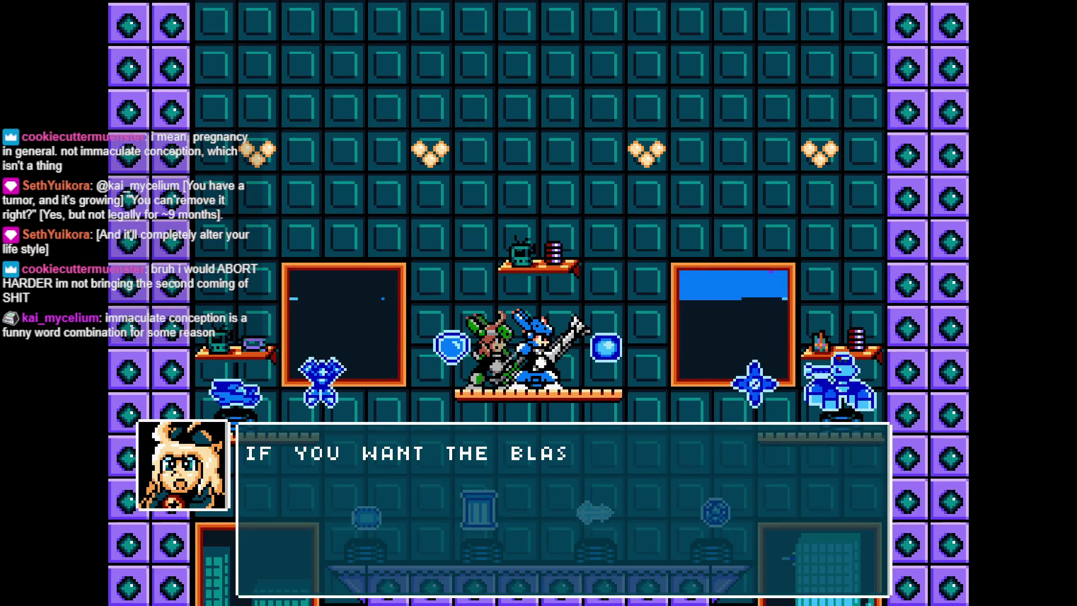
key(space)
key(Right)
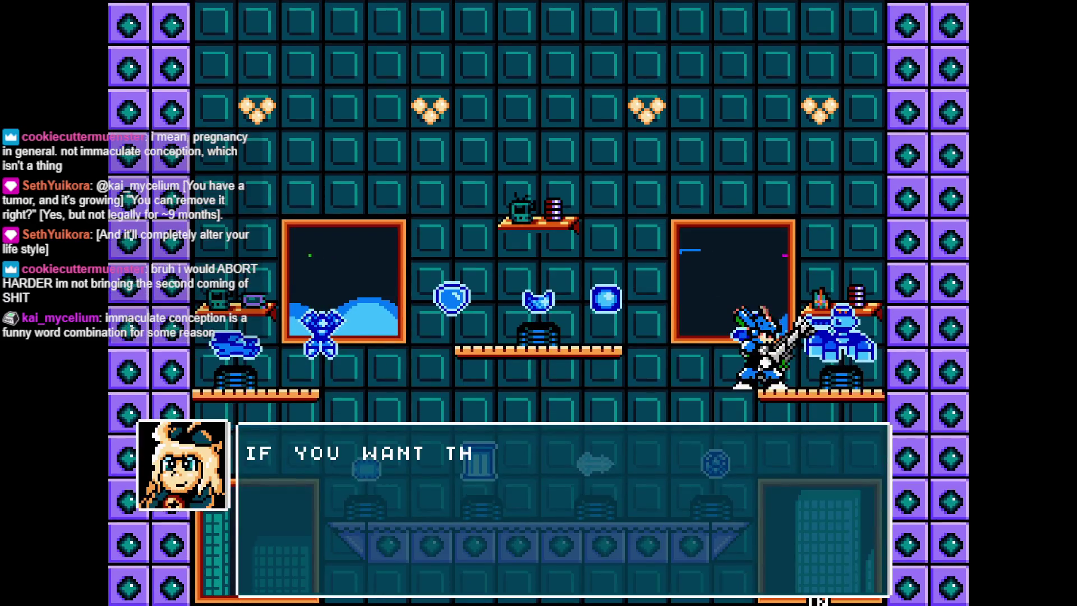
key(Left)
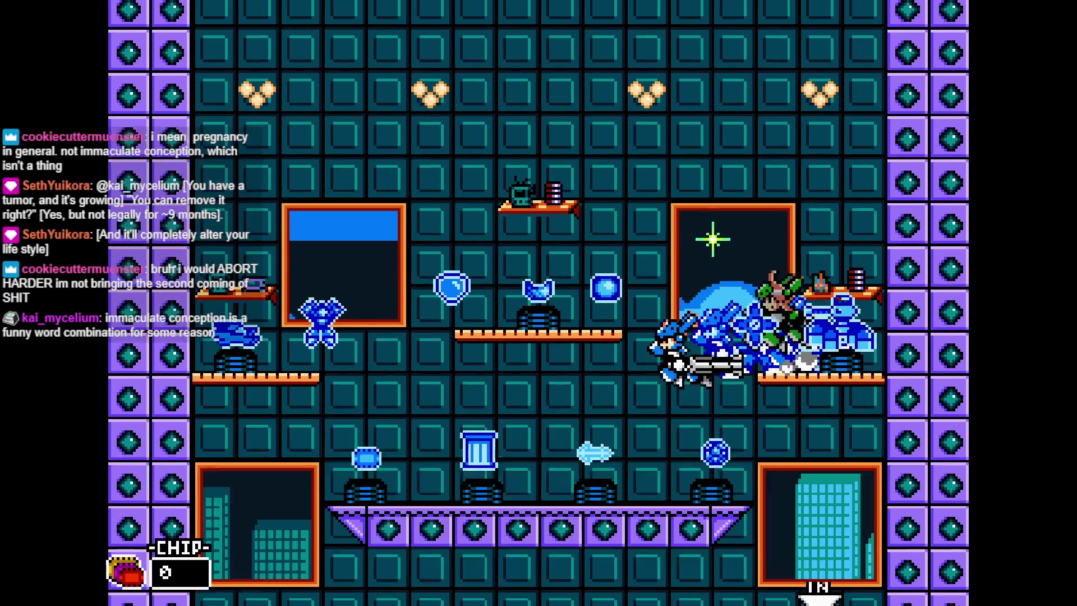
key(Left)
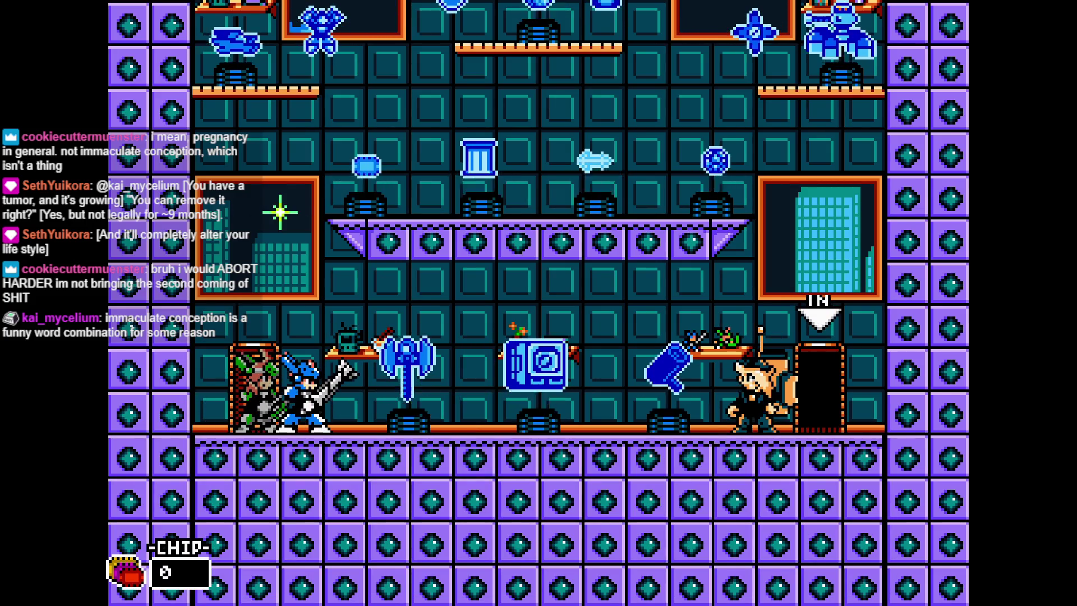
key(Right)
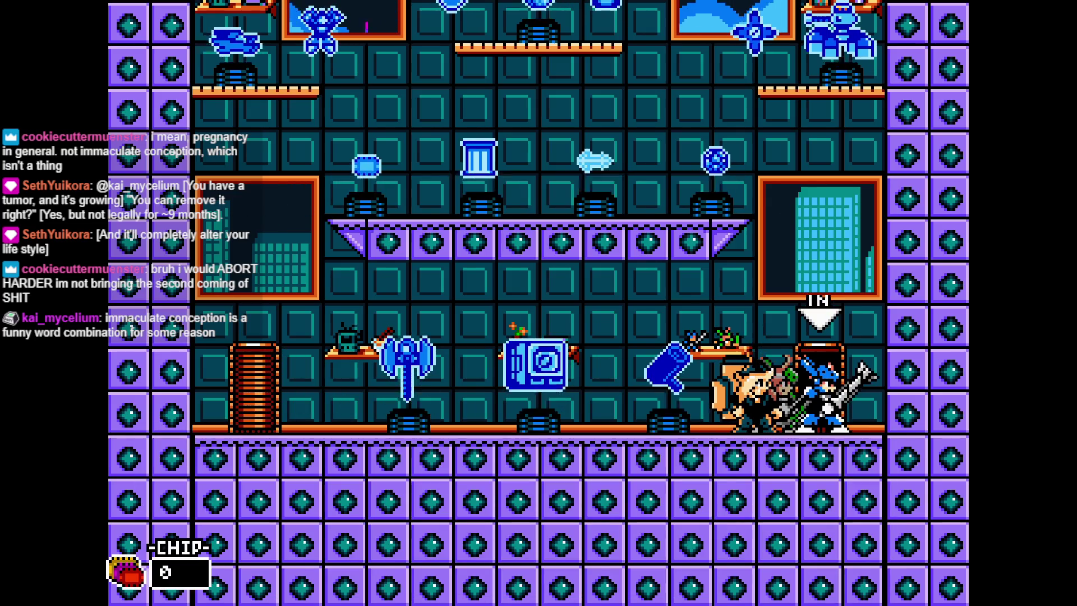
key(Up)
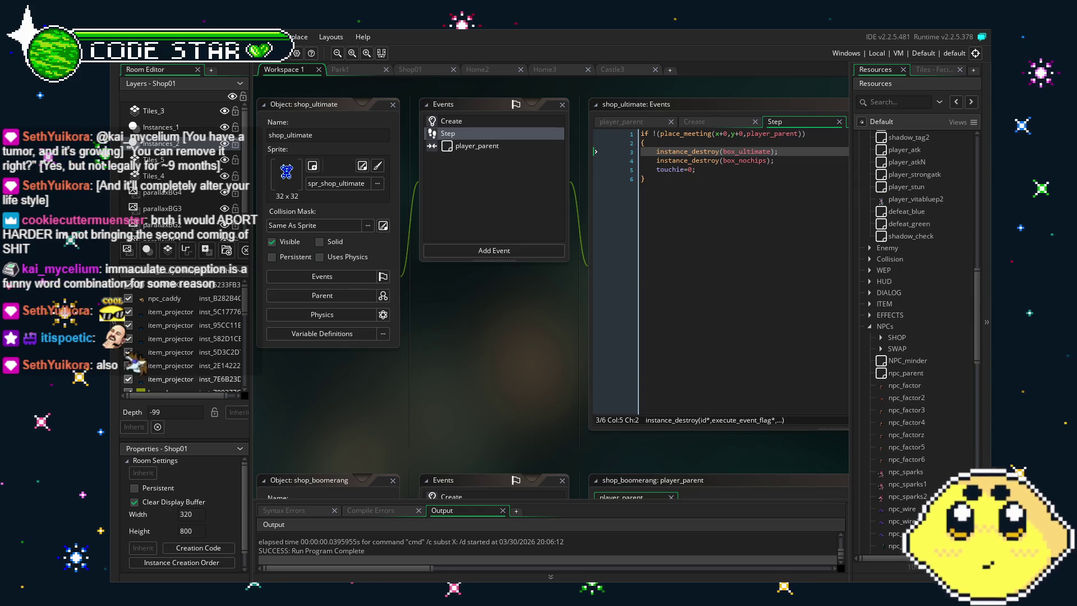
Save the project with Ctrl+S and collapse the NPCs folder in the Resources panel
scroll(541, 396, left, 1)
key(ctrl+s)
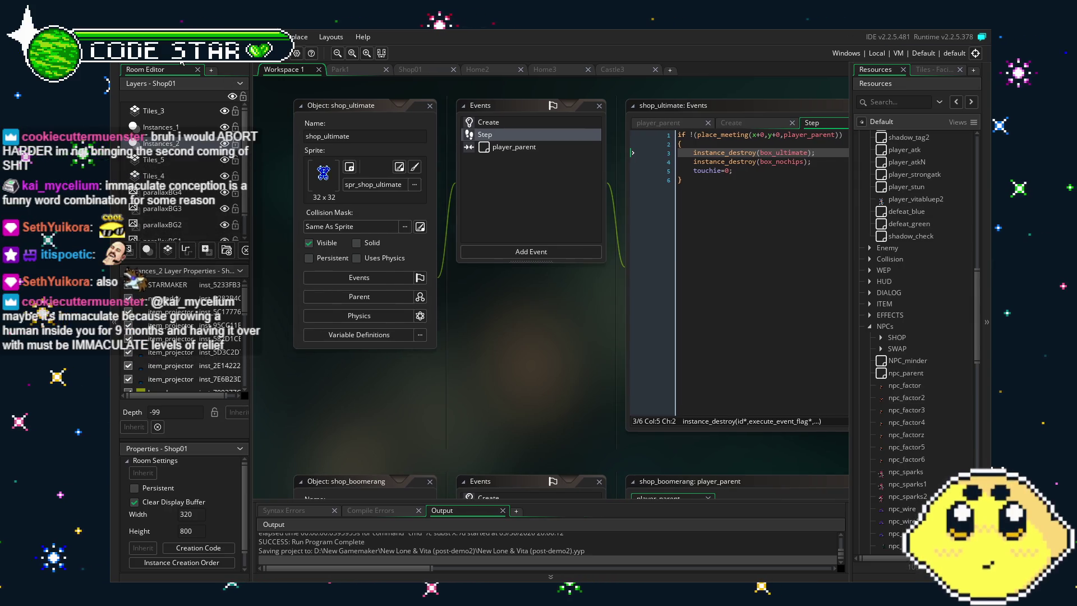
mouse_move(467, 371)
mouse_down()
mouse_move(429, 392)
mouse_move(445, 396)
mouse_move(430, 391)
mouse_up()
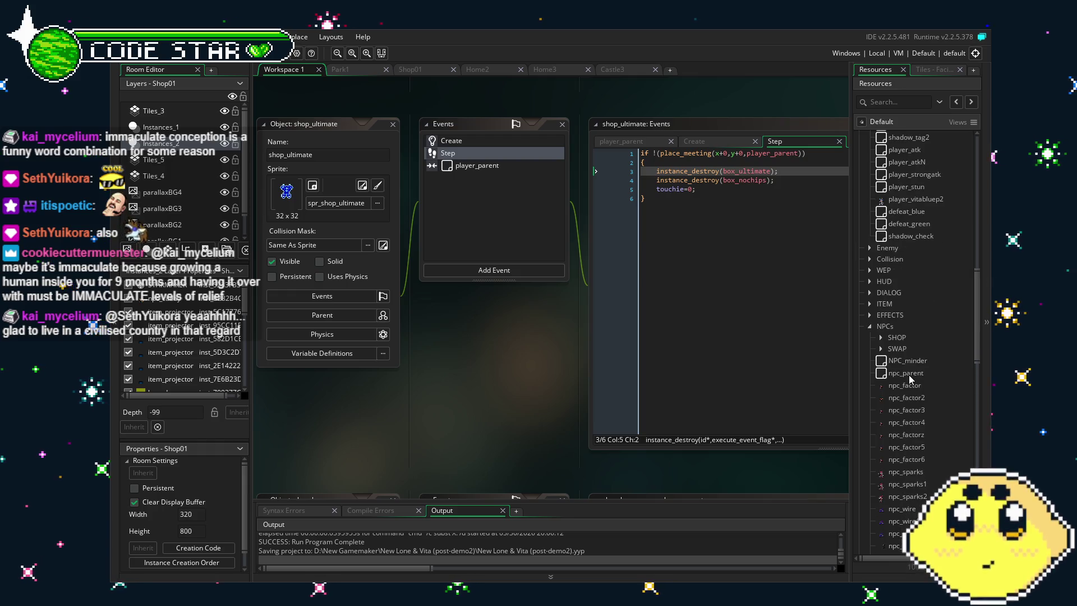
scroll(911, 379, down, 15)
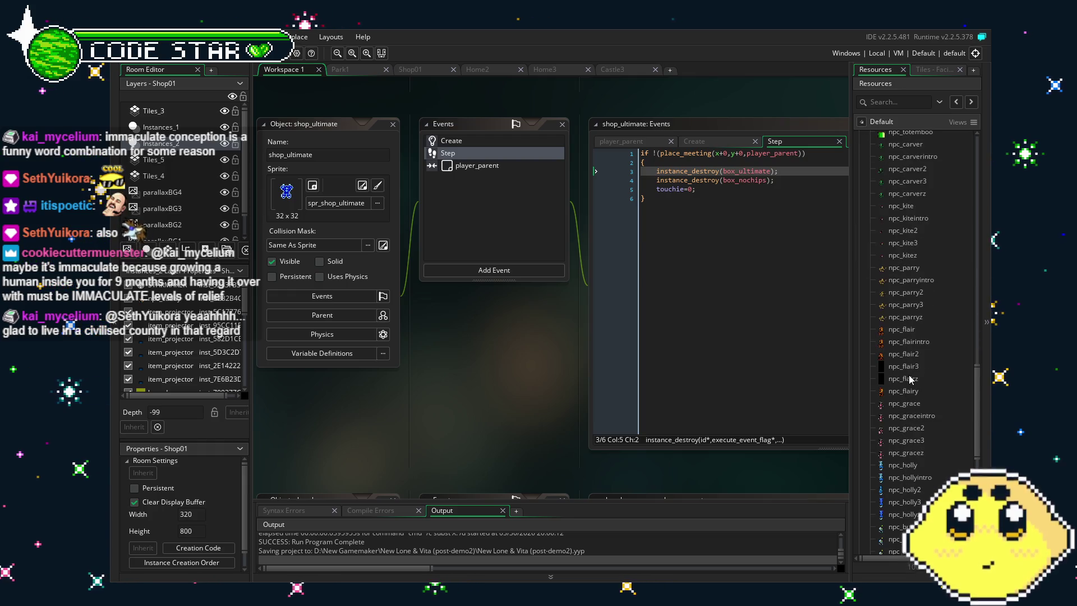
scroll(909, 379, up, 15)
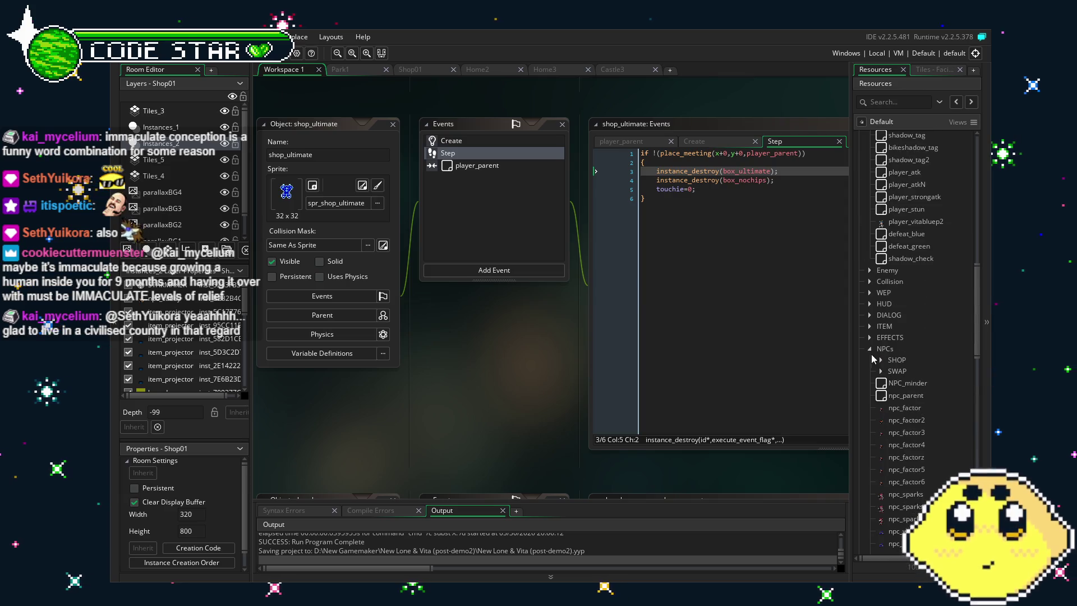
click(870, 349)
mouse_move(448, 448)
mouse_down()
mouse_move(470, 460)
mouse_move(451, 459)
mouse_up()
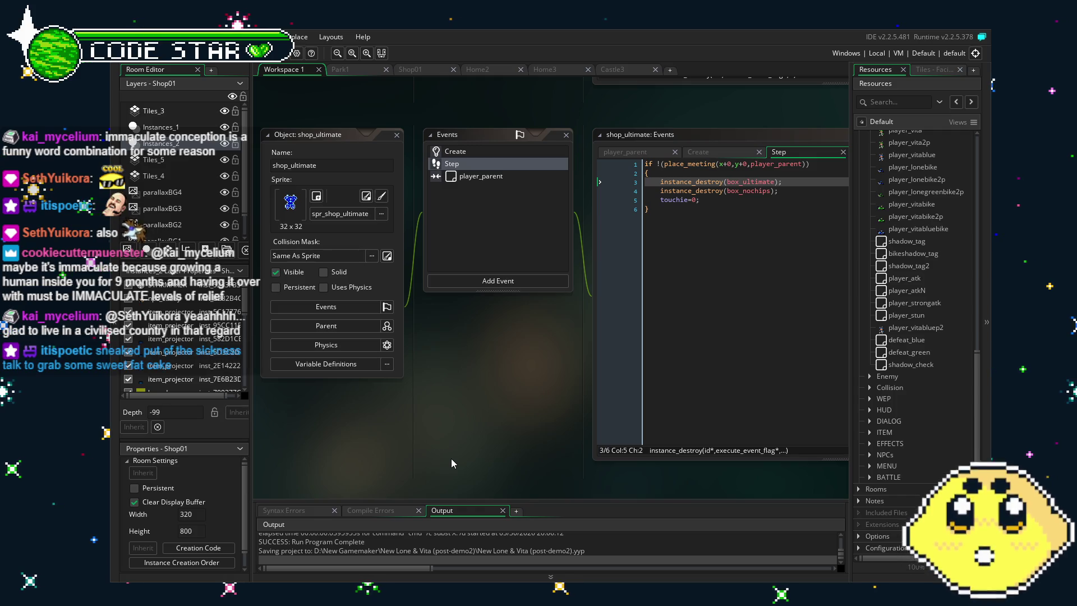
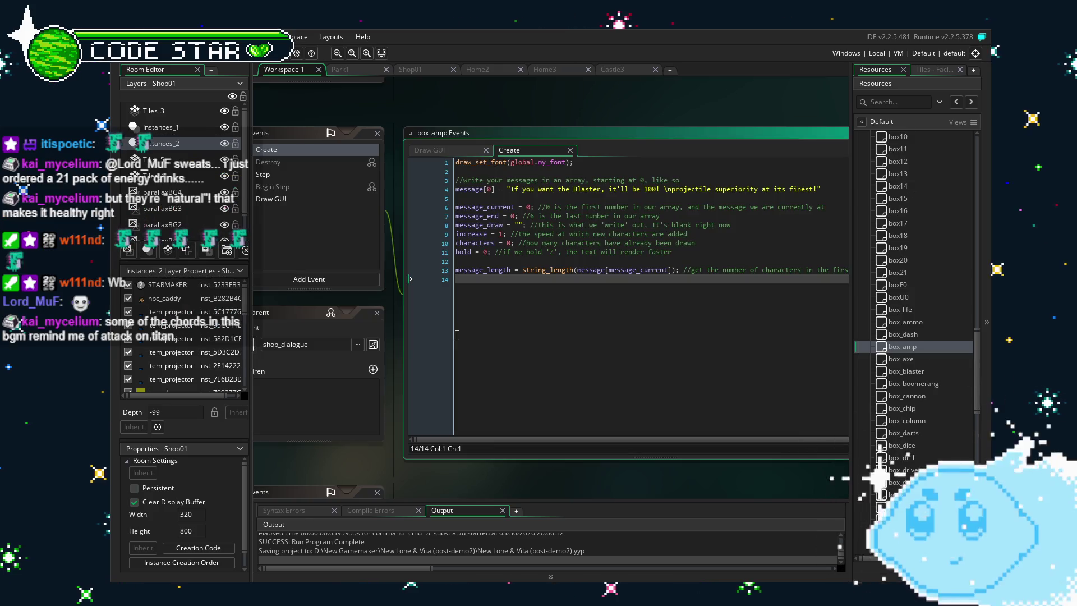
Duplicate box_amp's first message line so a copy sits on line 5
mouse_move(823, 189)
mouse_down()
mouse_move(460, 206)
mouse_move(440, 192)
mouse_up()
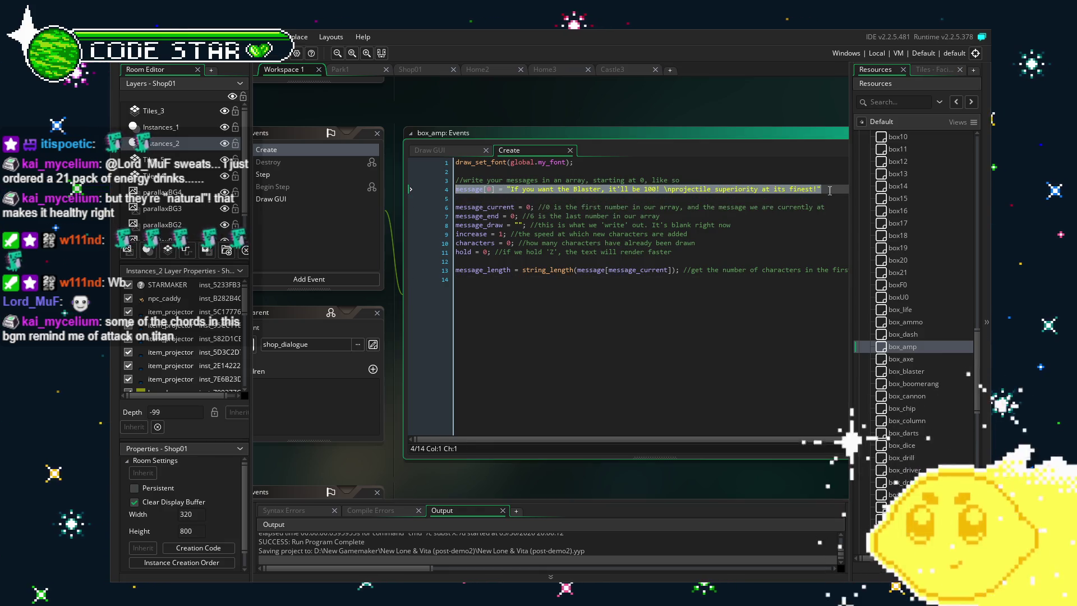
key(ctrl+c)
key(End)
key(Return)
key(ctrl+v)
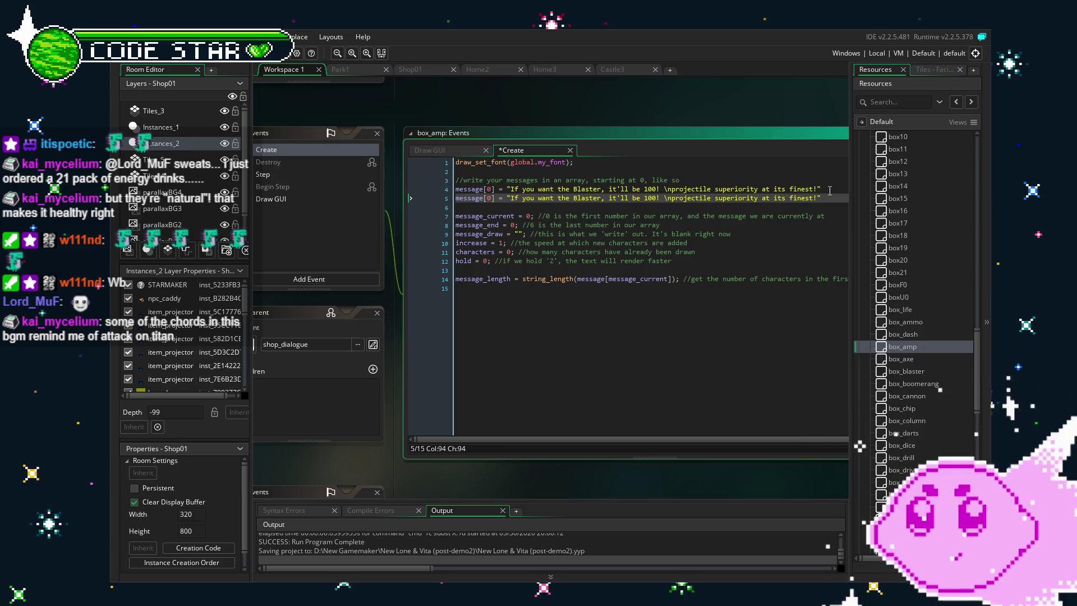
drag(557, 401, 754, 377)
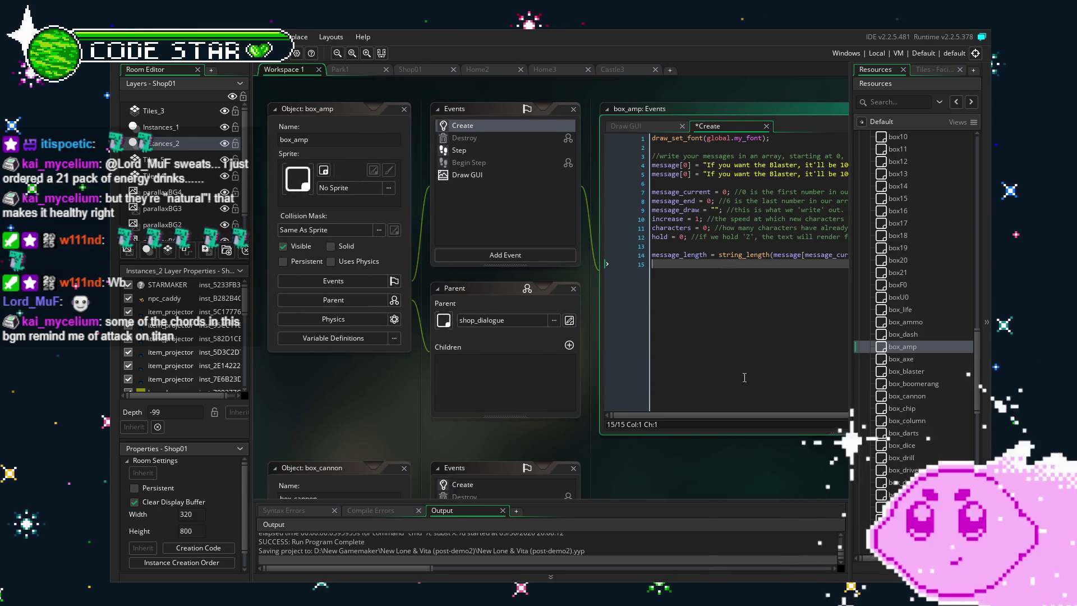
Replace line 5's text with 'Turn it up loud! The Amp will rock\them out of their socks!'
click(789, 188)
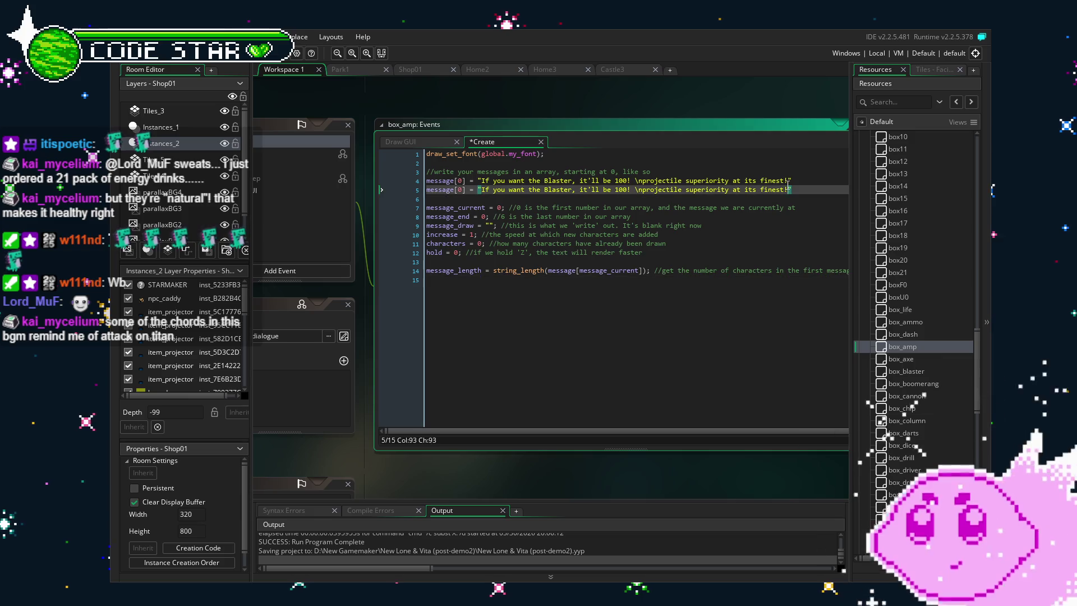
drag(641, 193, 494, 192)
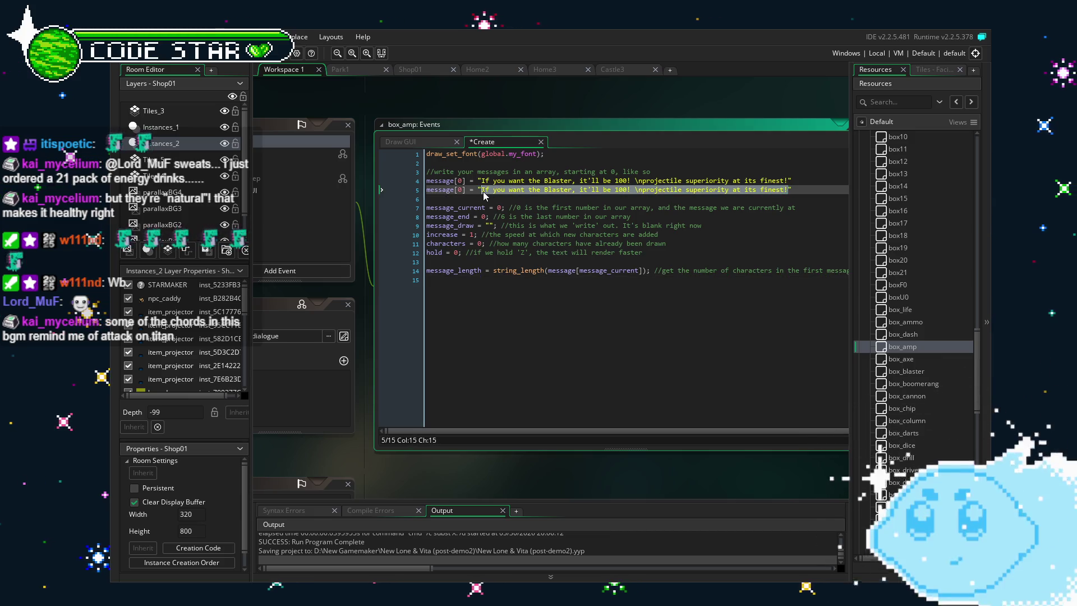
text(Turn)
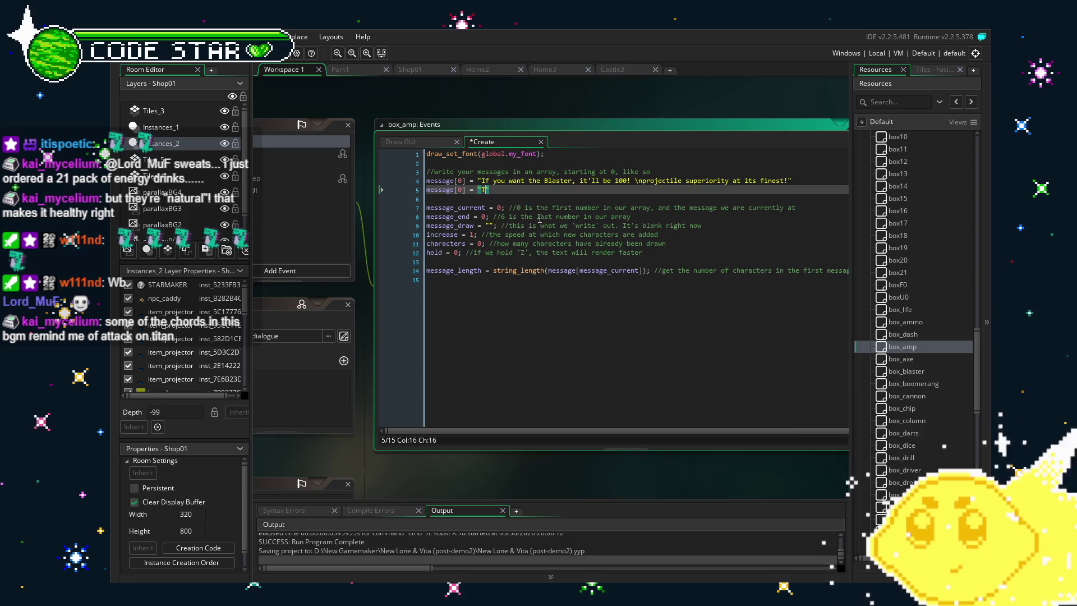
text( it up lo)
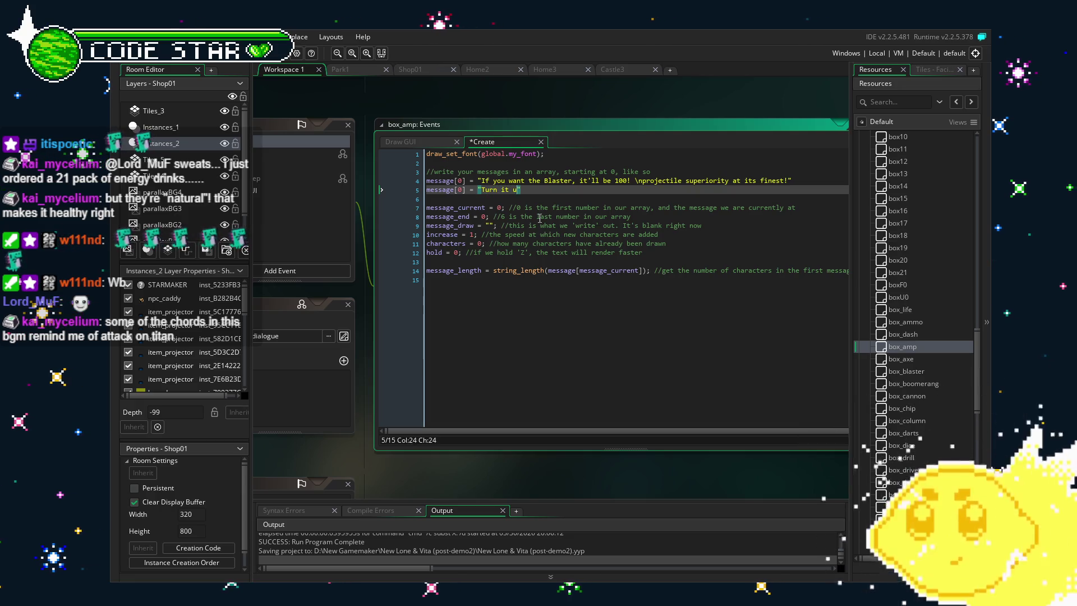
text(ud! The Amp will)
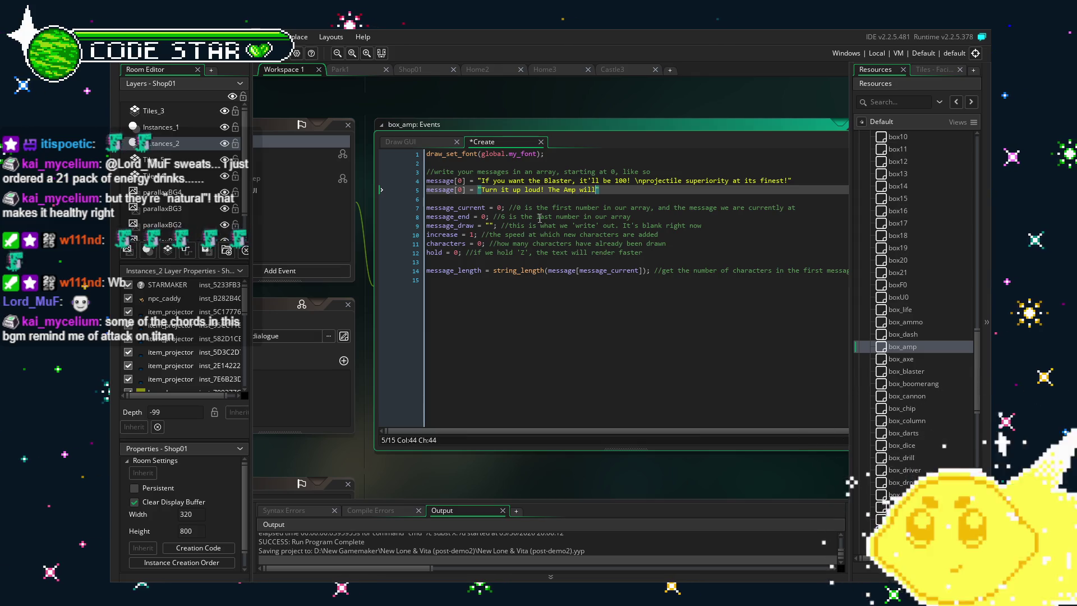
text(rock\them out of their socks!)
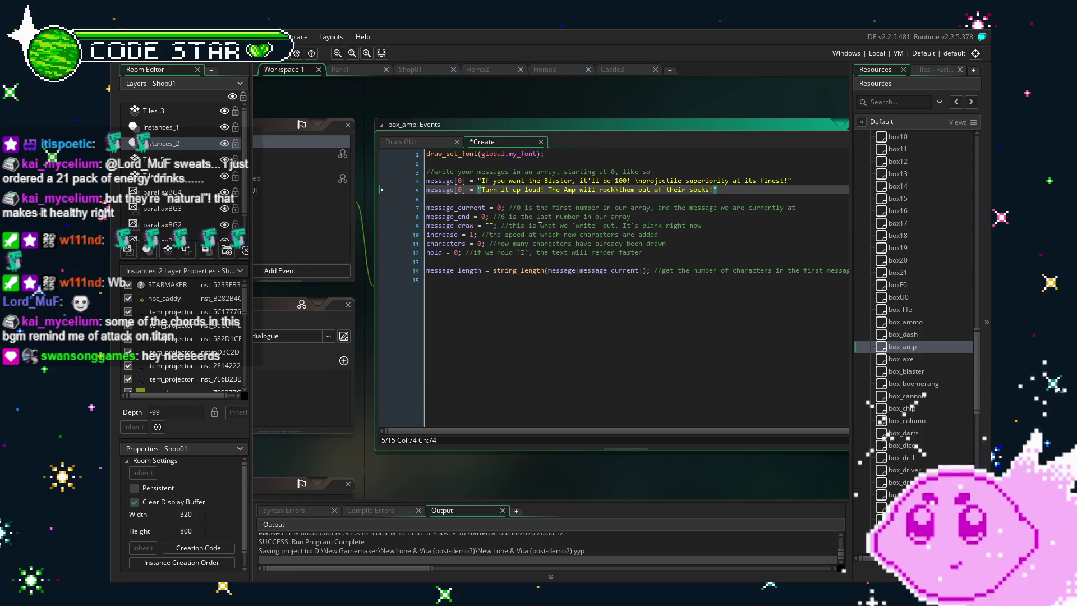
click(492, 352)
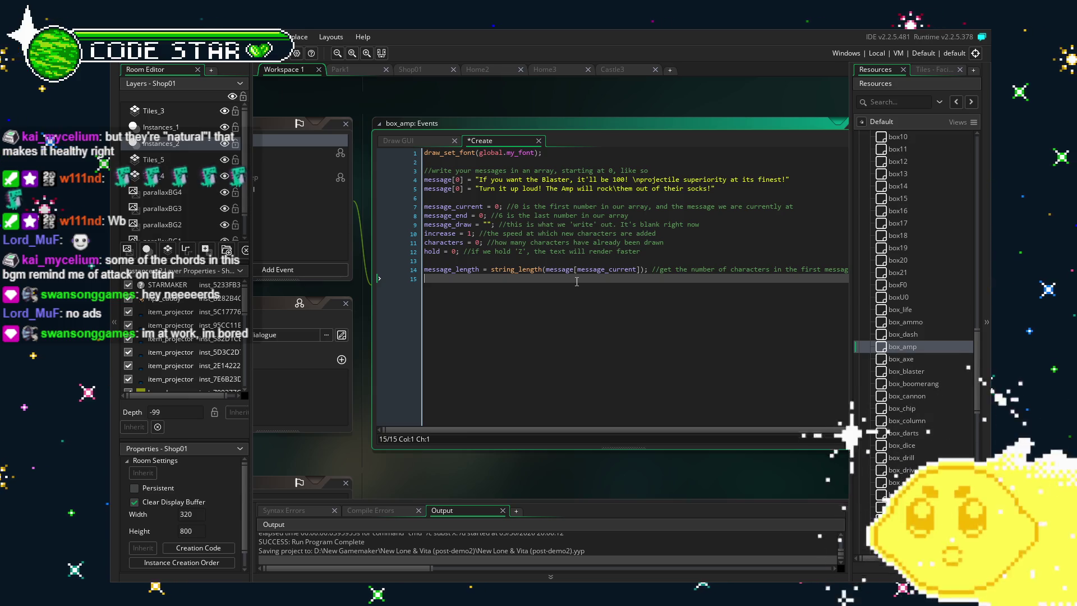
click(664, 189)
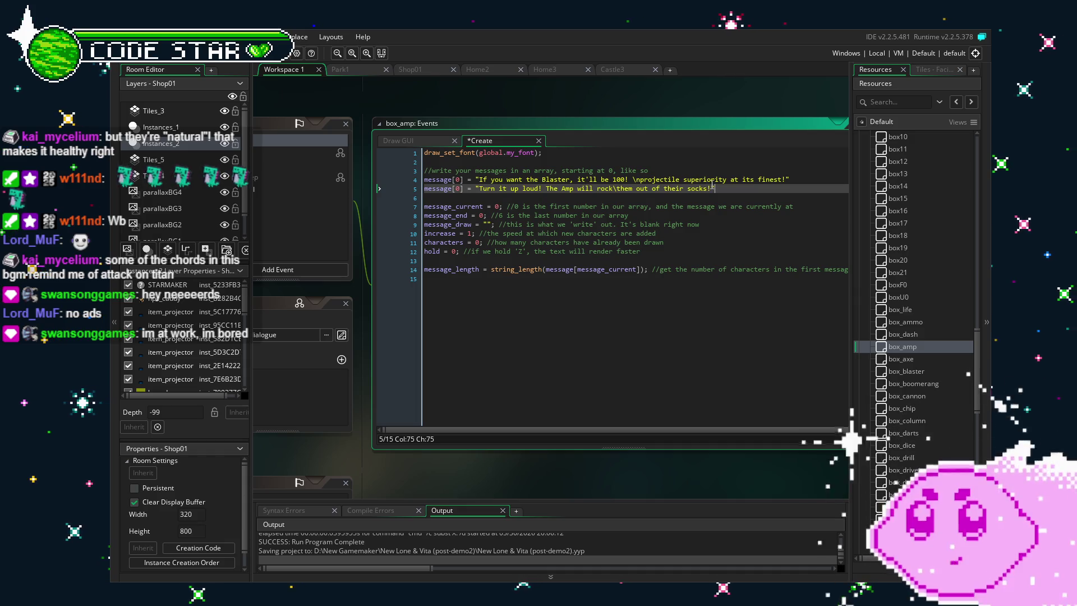
key(Left)
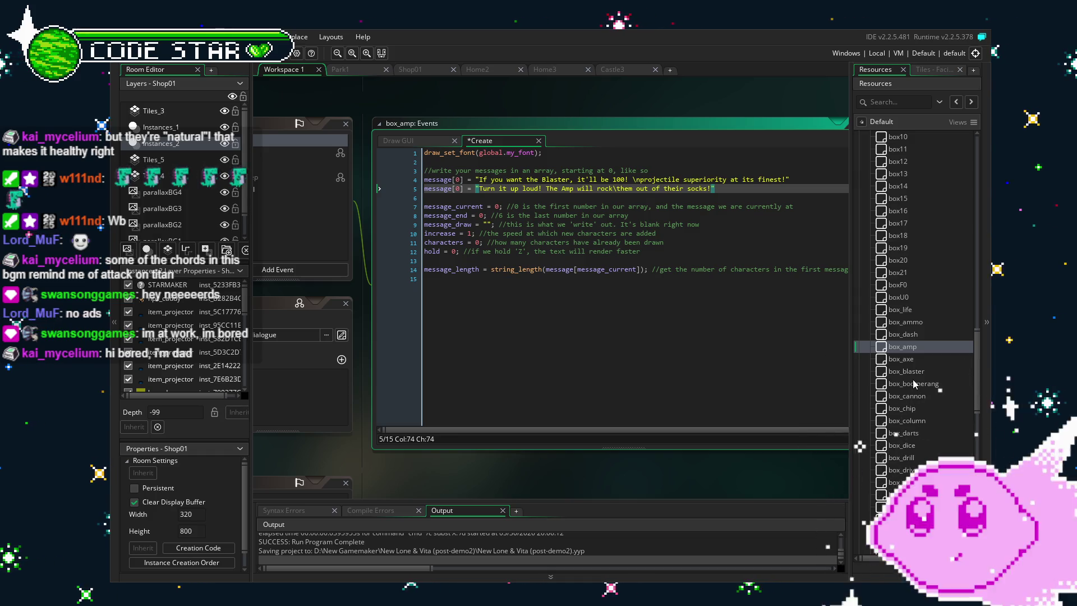
double_click(901, 347)
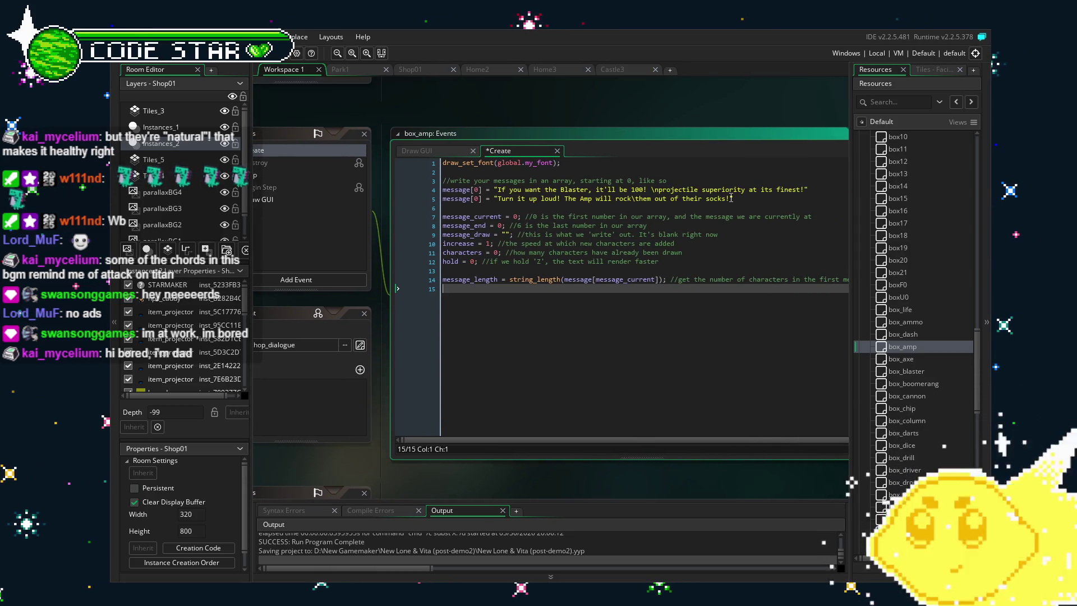
click(729, 199)
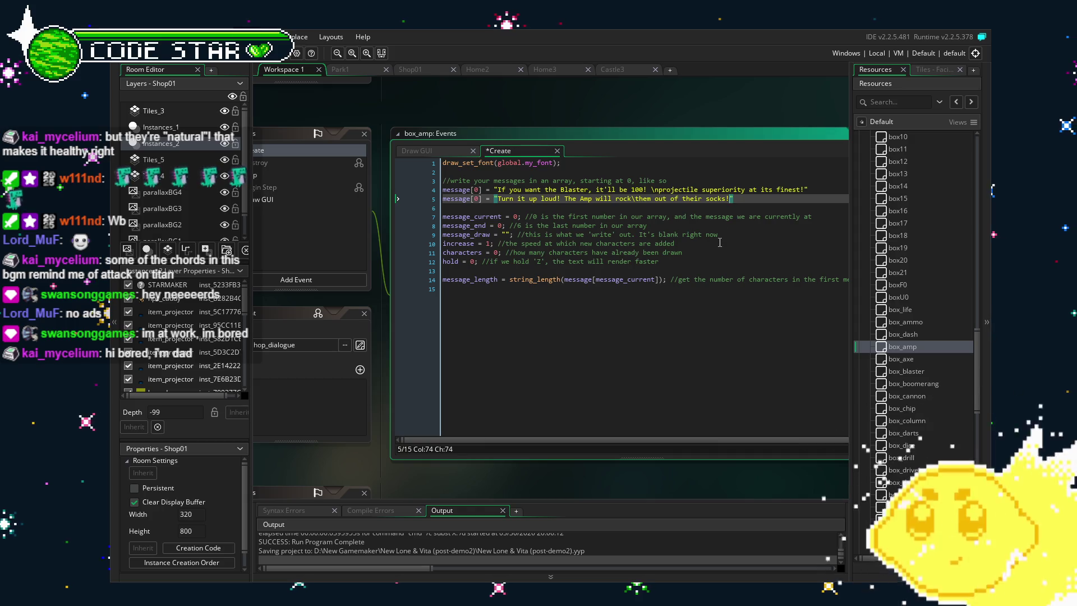
click(660, 357)
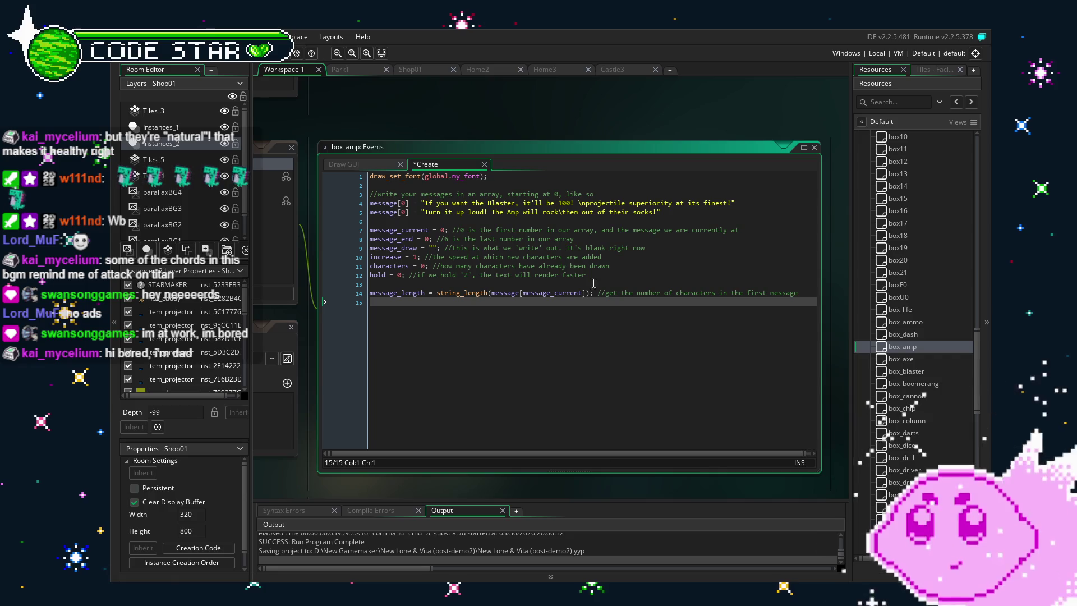
Append 'I'll let it go\for cheap...250 chips and it's all yours!' to the Amp's second message
click(562, 212)
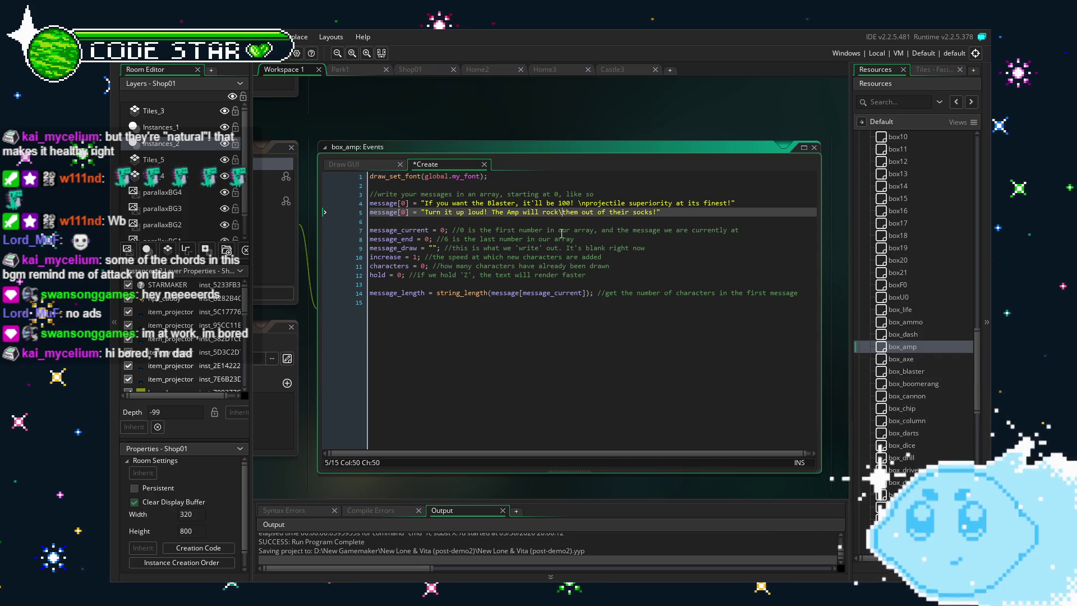
click(682, 212)
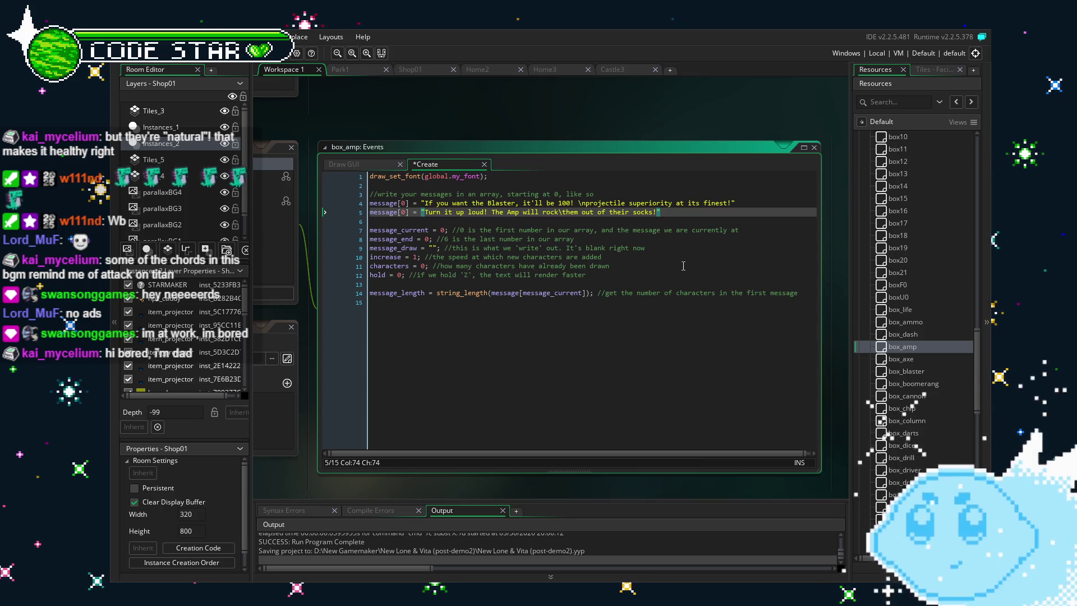
text(I'll)
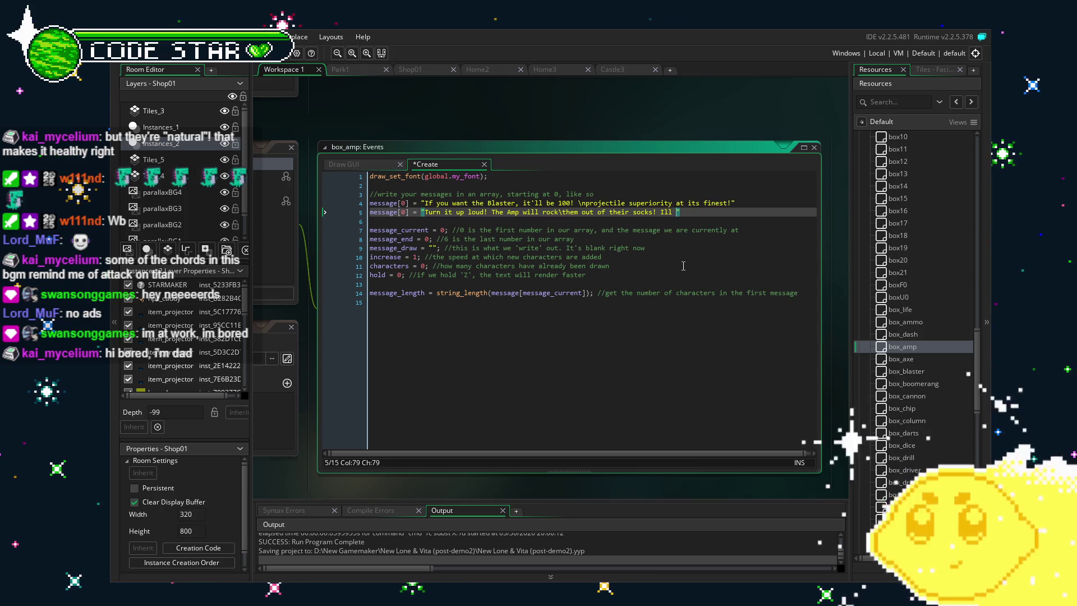
text( let it go\f)
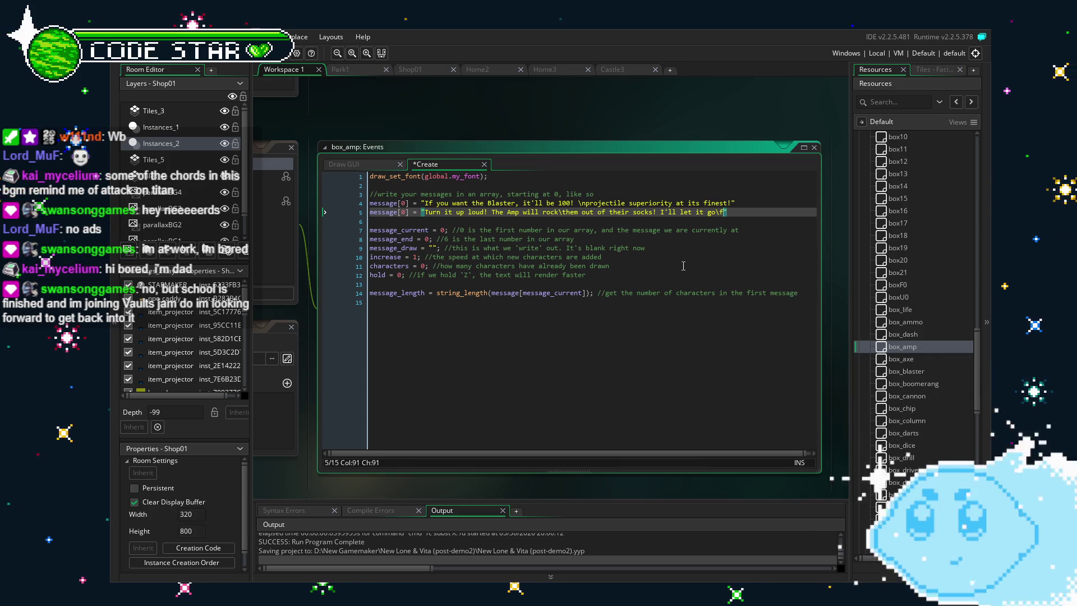
text(or cheap...)
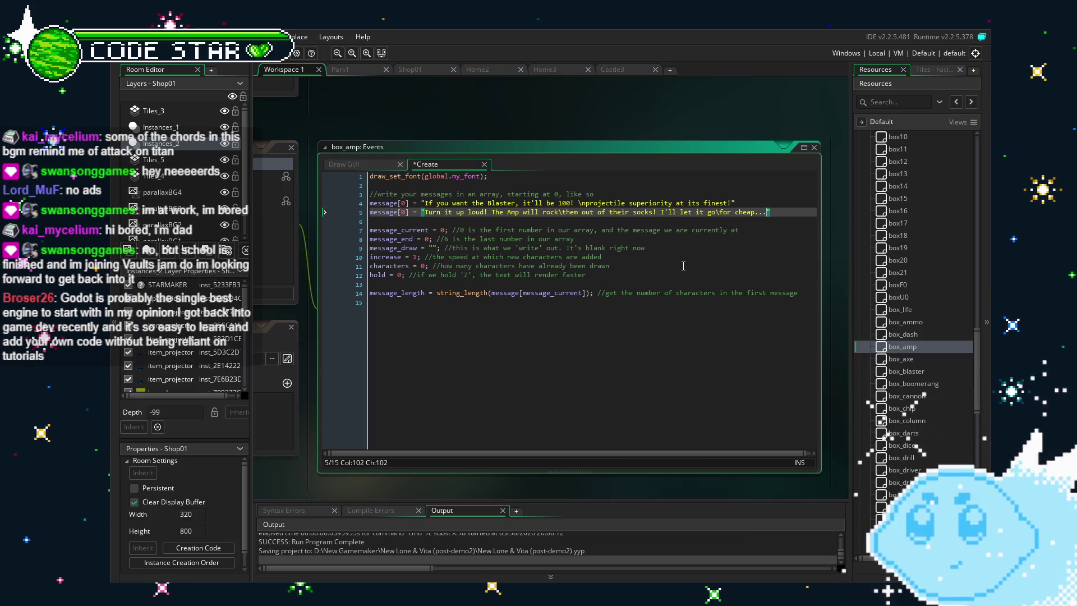
text(250 )
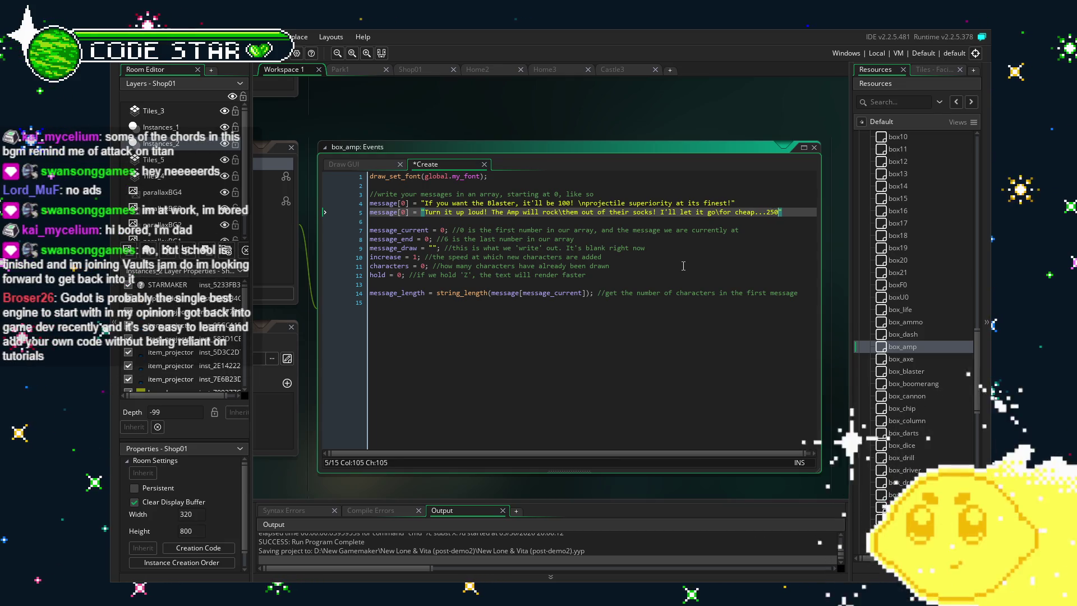
text(chips and it's)
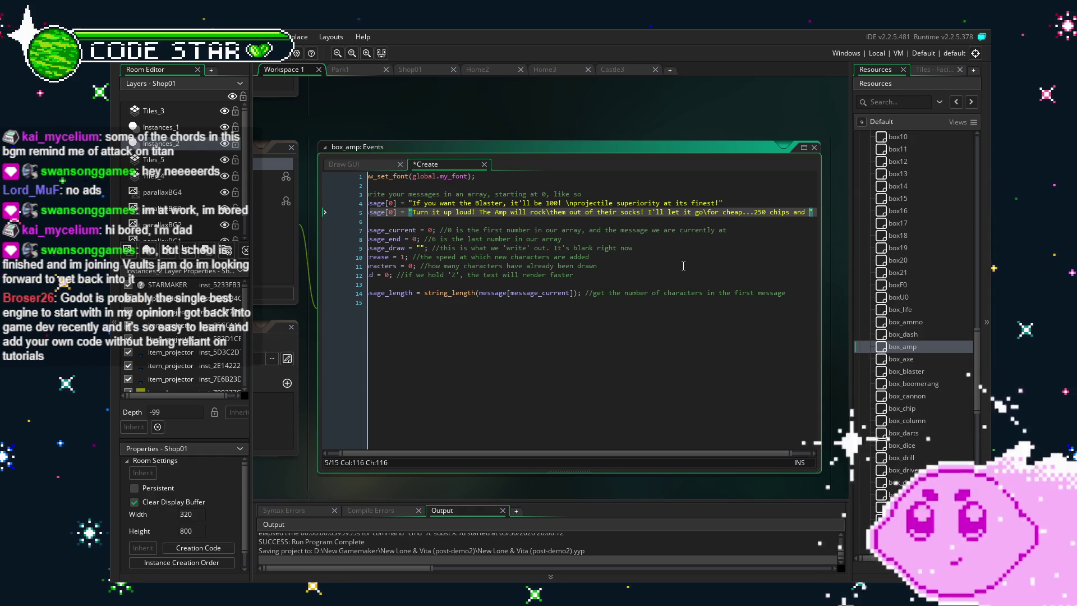
text(it's all your)
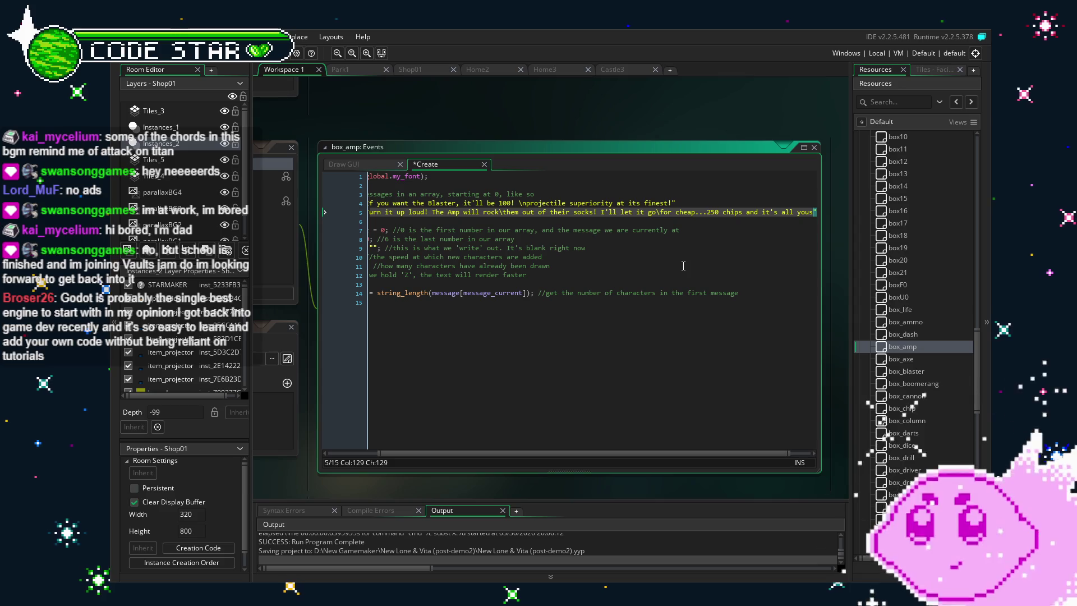
text(s!)
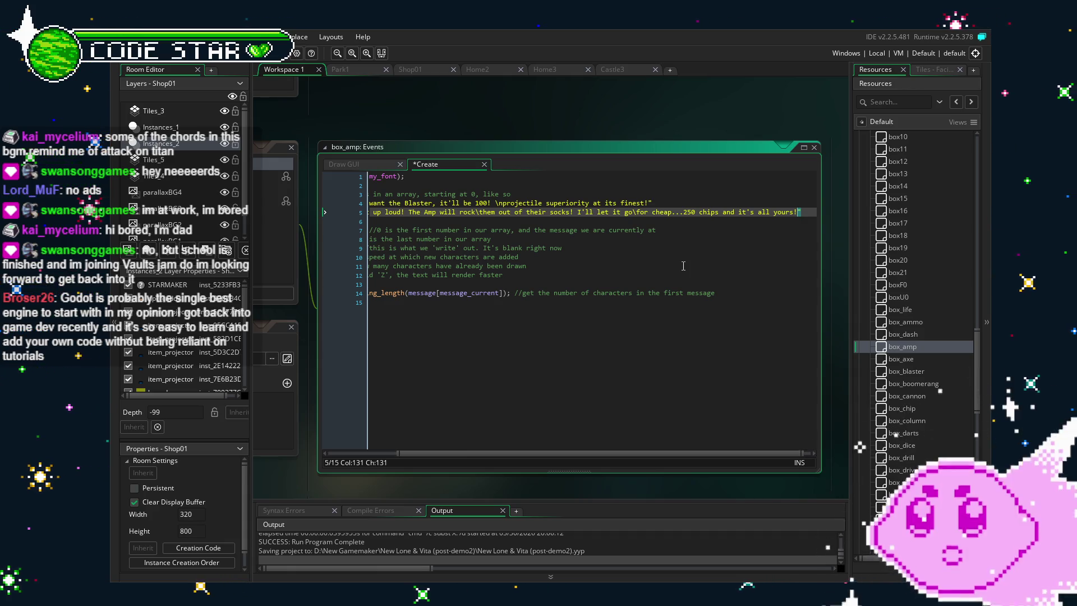
mouse_move(548, 458)
mouse_down()
mouse_move(479, 458)
mouse_move(589, 457)
mouse_move(448, 462)
mouse_up()
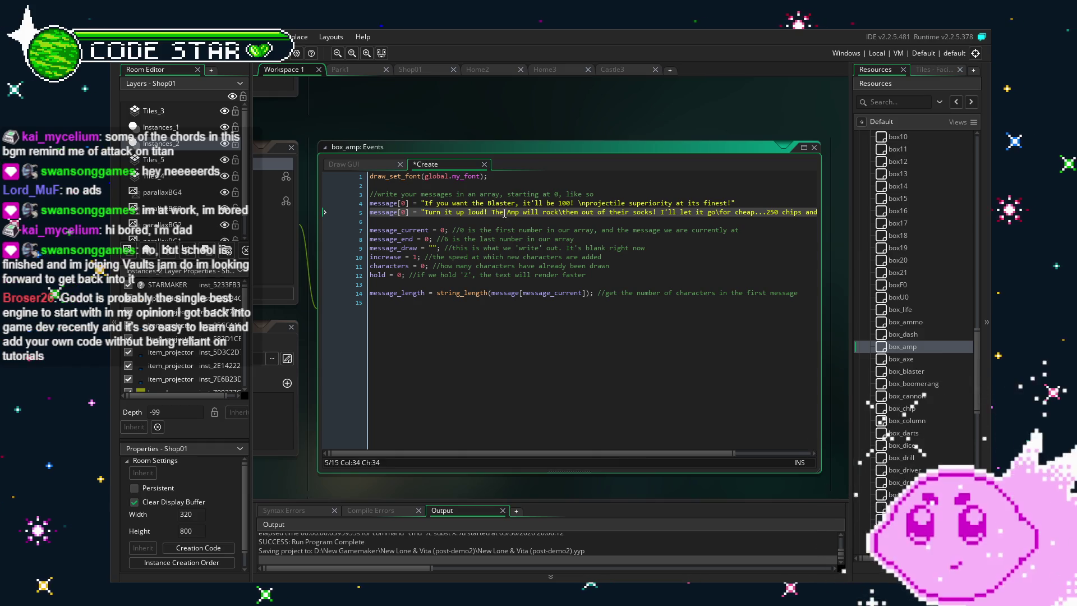
Reword 'The Amp' as 'This Amp' in the Amp message
key(Delete)
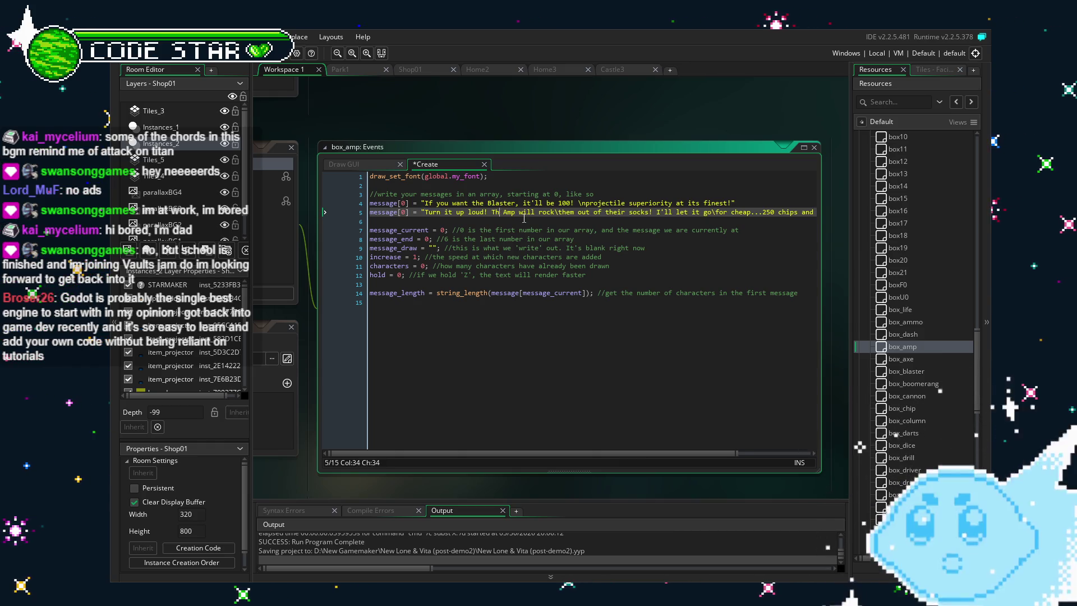
text(is)
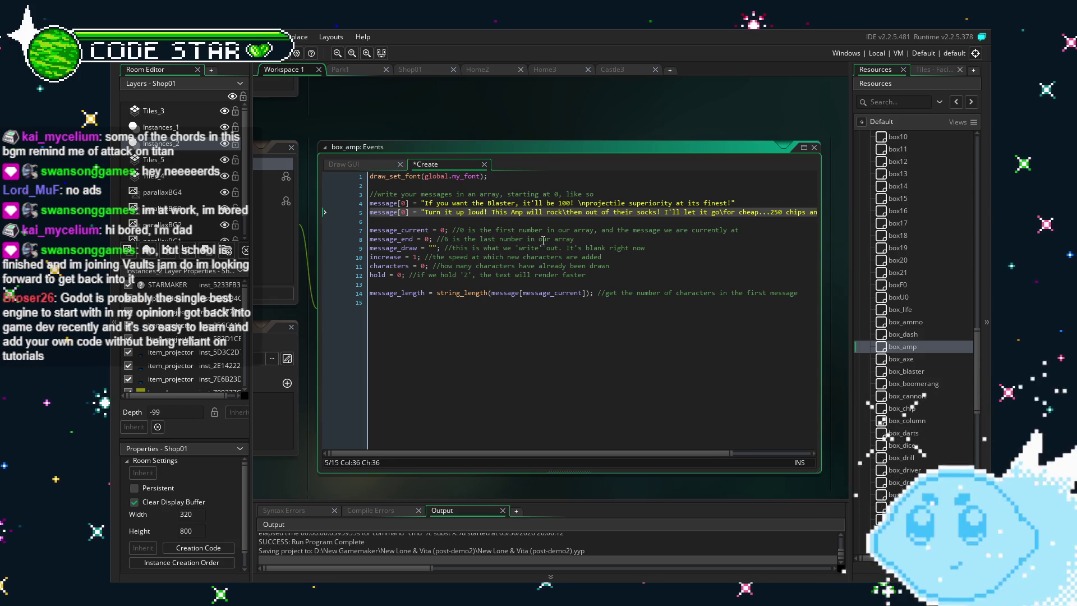
click(578, 312)
mouse_move(349, 476)
mouse_down()
mouse_move(559, 477)
mouse_move(457, 463)
mouse_move(333, 467)
mouse_up()
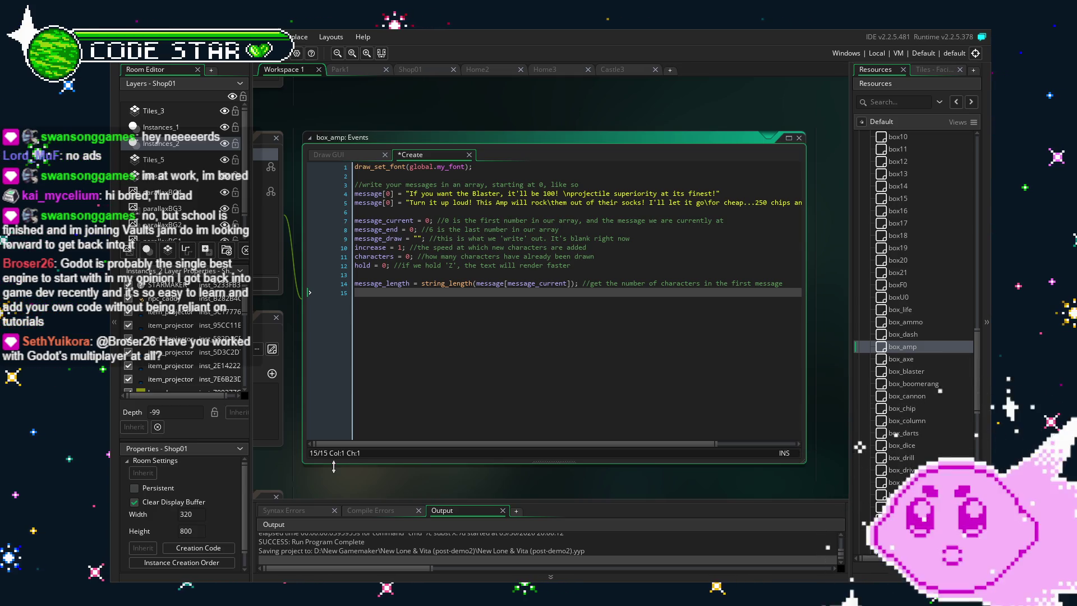
Delete the old Blaster message on line 4 and save the project
drag(720, 193, 335, 197)
key(Delete)
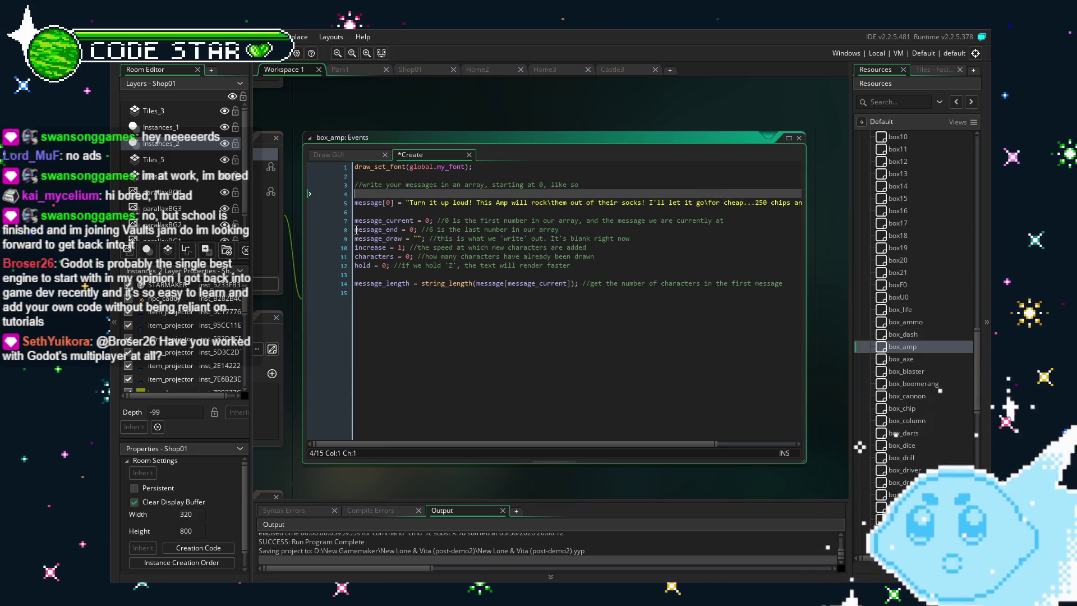
key(Delete)
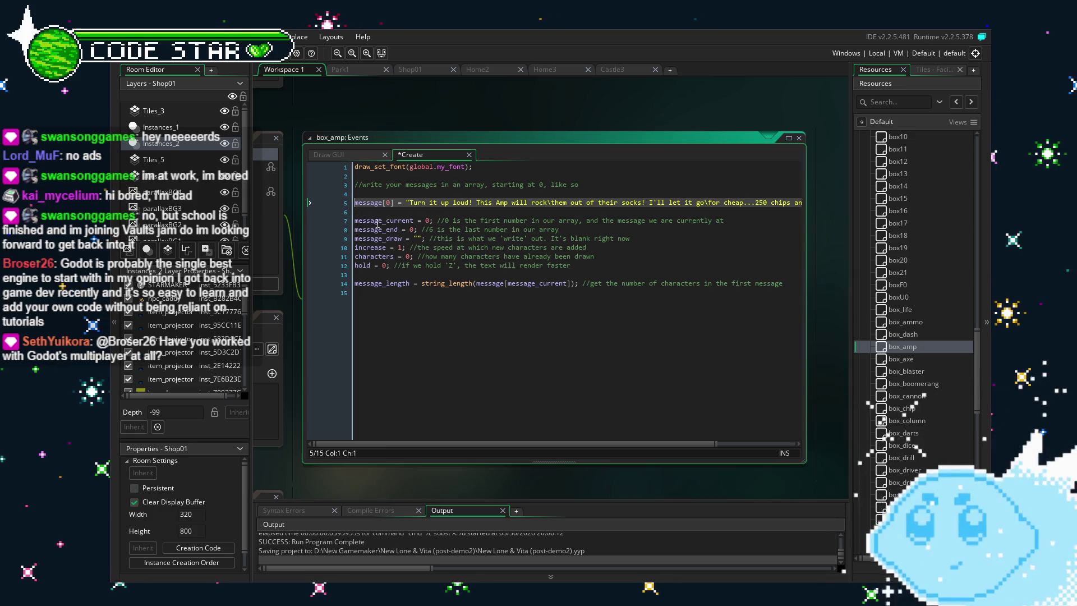
click(439, 341)
key(ctrl+s)
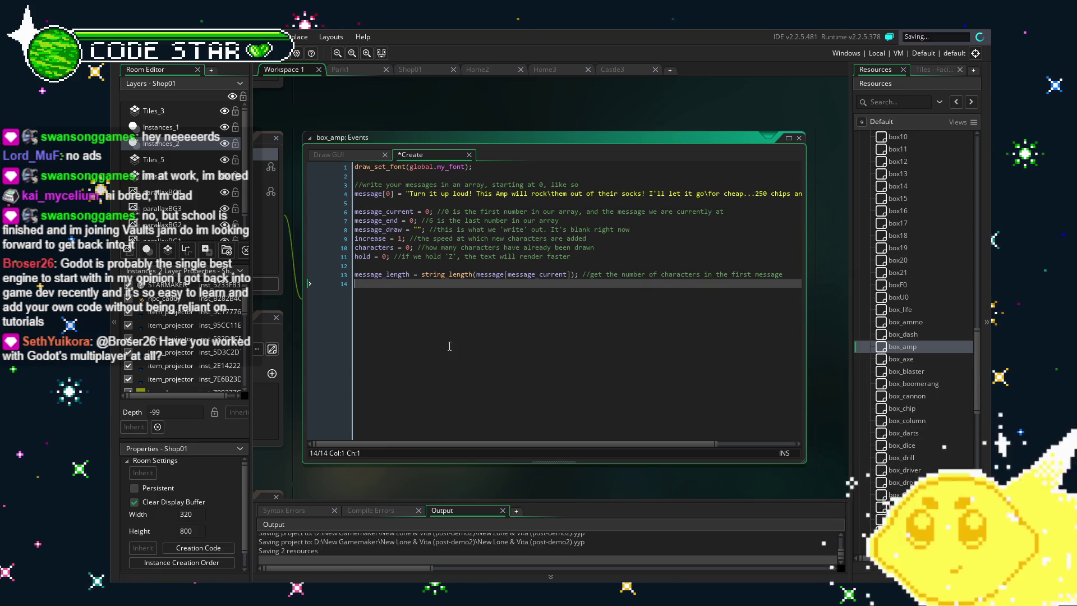
scroll(404, 464, left, 5)
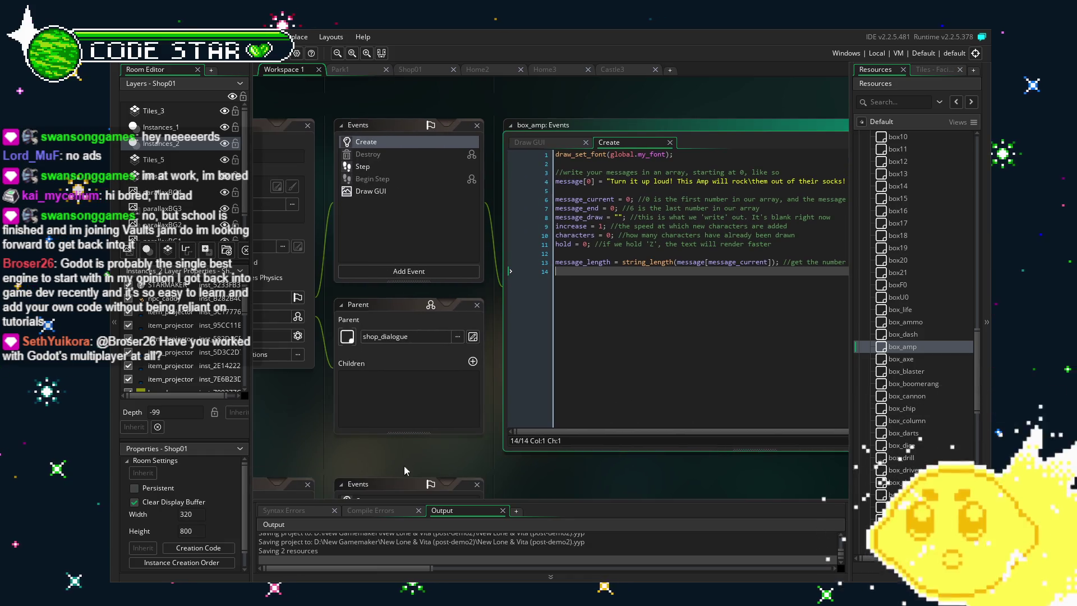
mouse_move(417, 459)
mouse_down()
mouse_move(512, 446)
mouse_move(416, 447)
mouse_move(471, 450)
mouse_up()
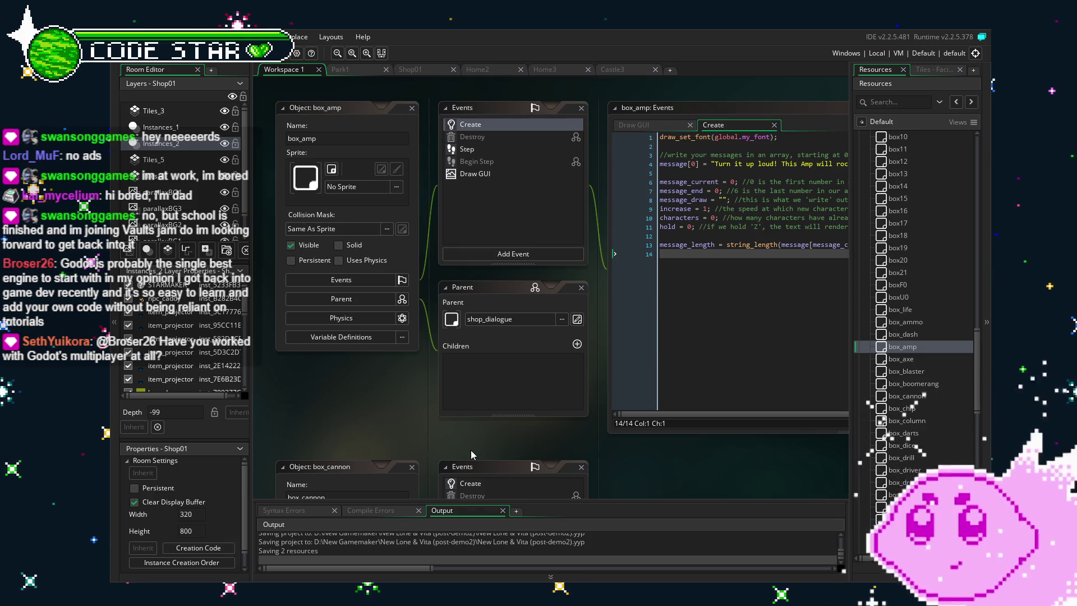
drag(626, 455, 581, 437)
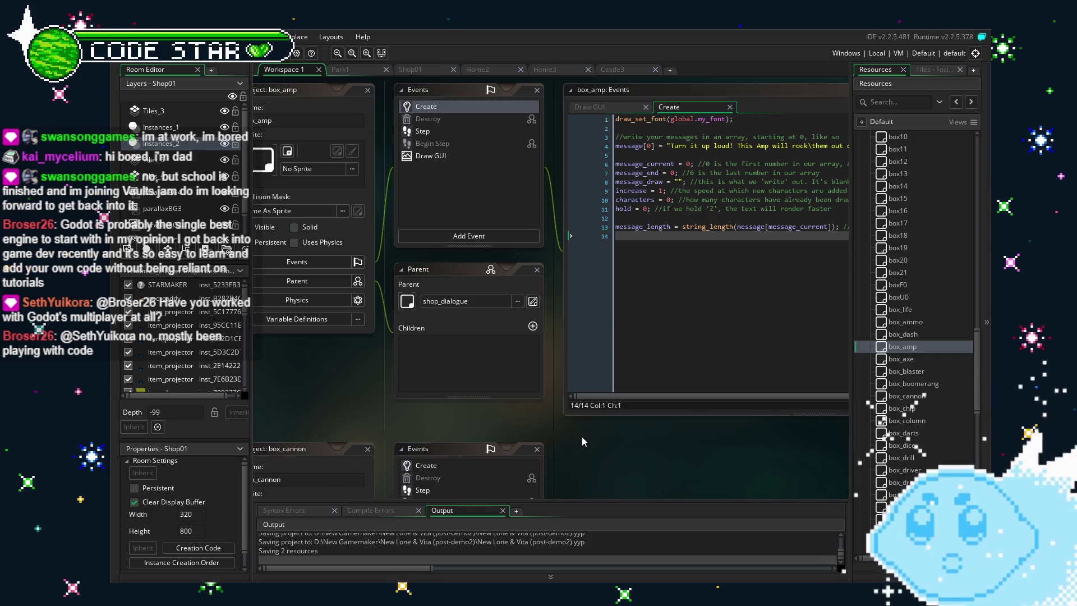
scroll(369, 412, up, 2)
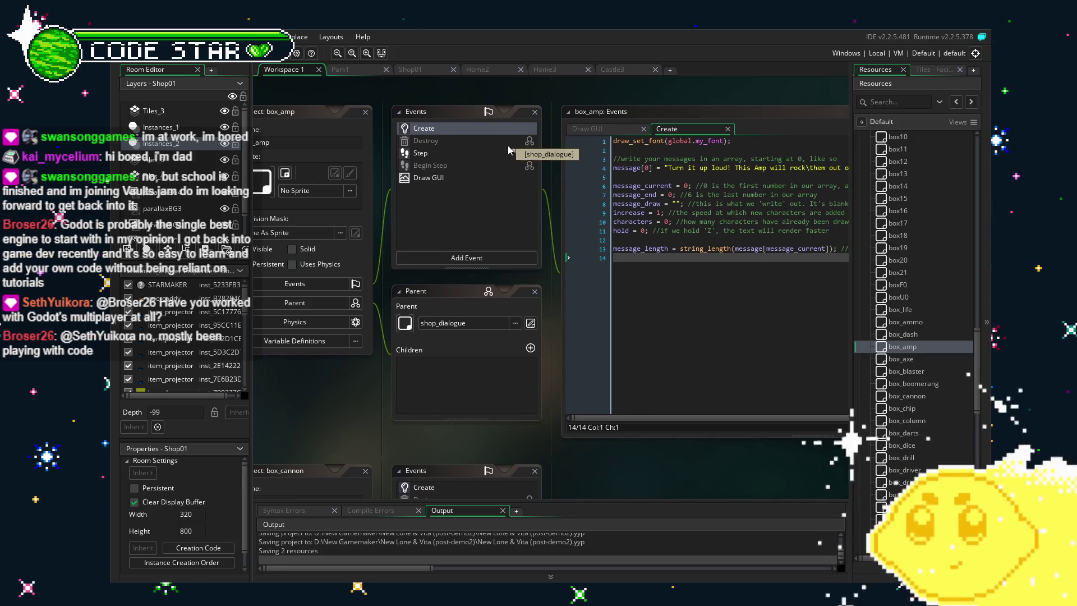
drag(326, 438, 346, 432)
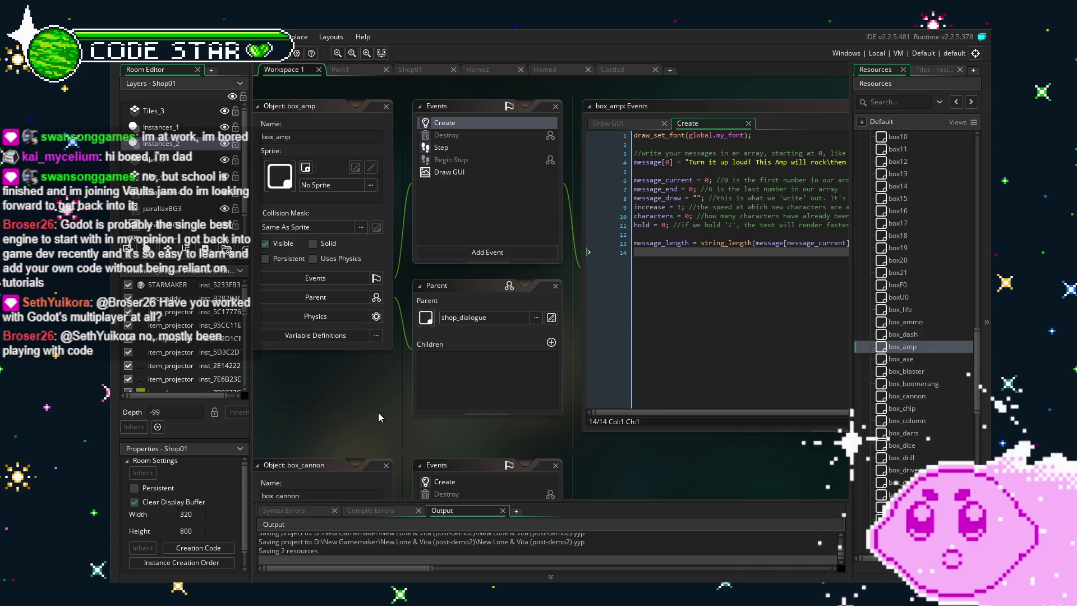
click(429, 147)
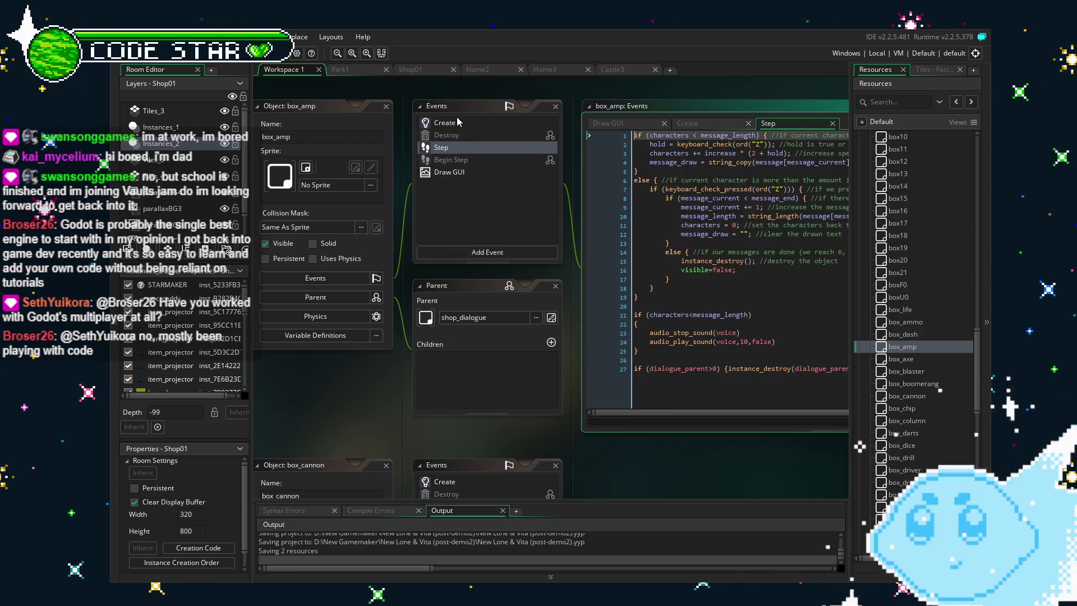
mouse_move(431, 418)
mouse_down()
mouse_move(340, 416)
mouse_move(385, 414)
mouse_up()
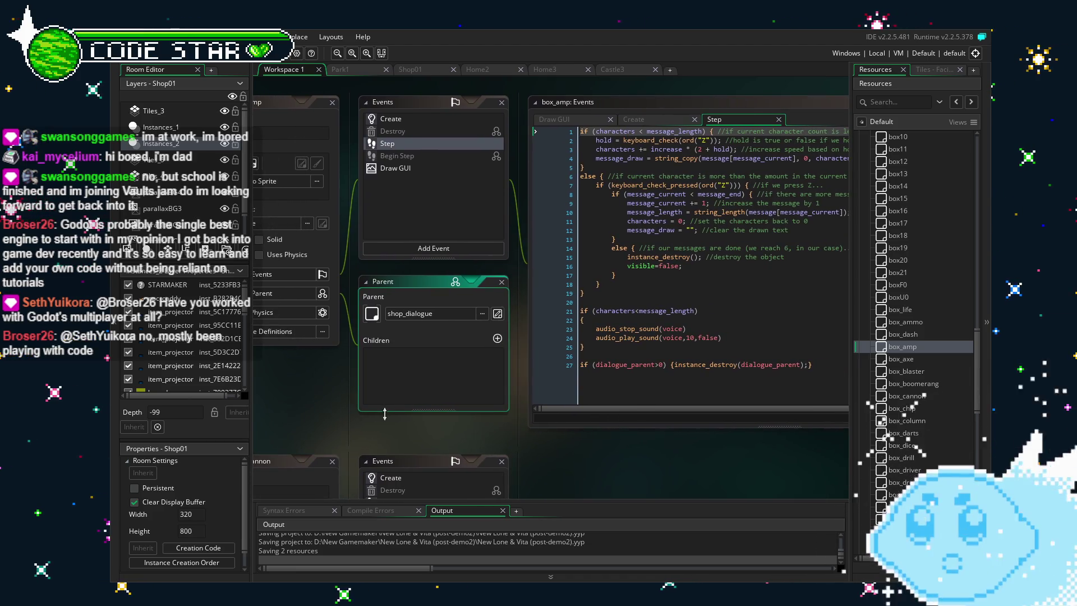
click(390, 171)
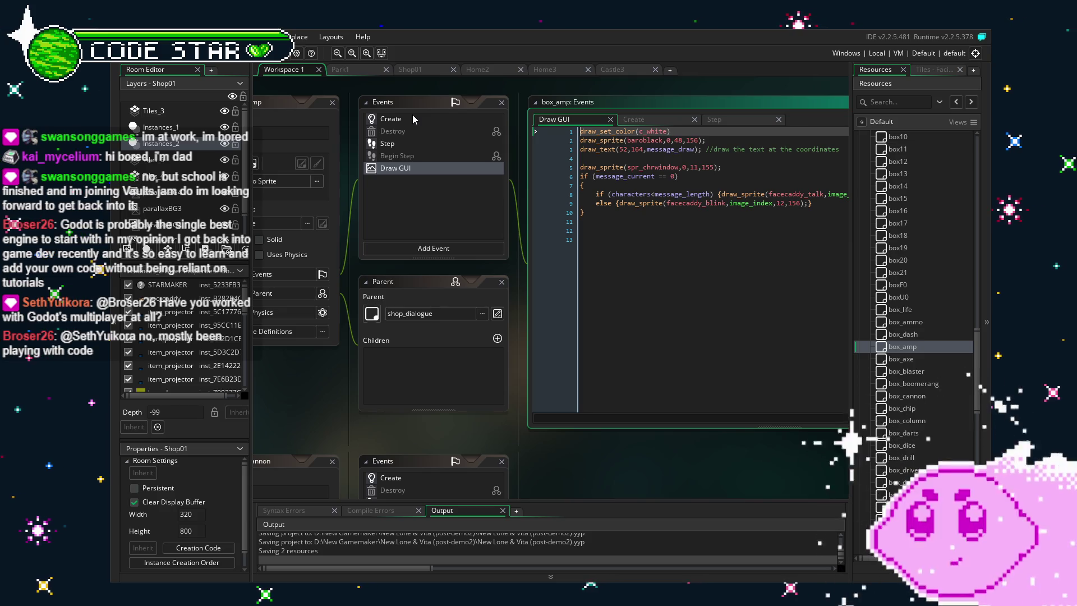
click(629, 319)
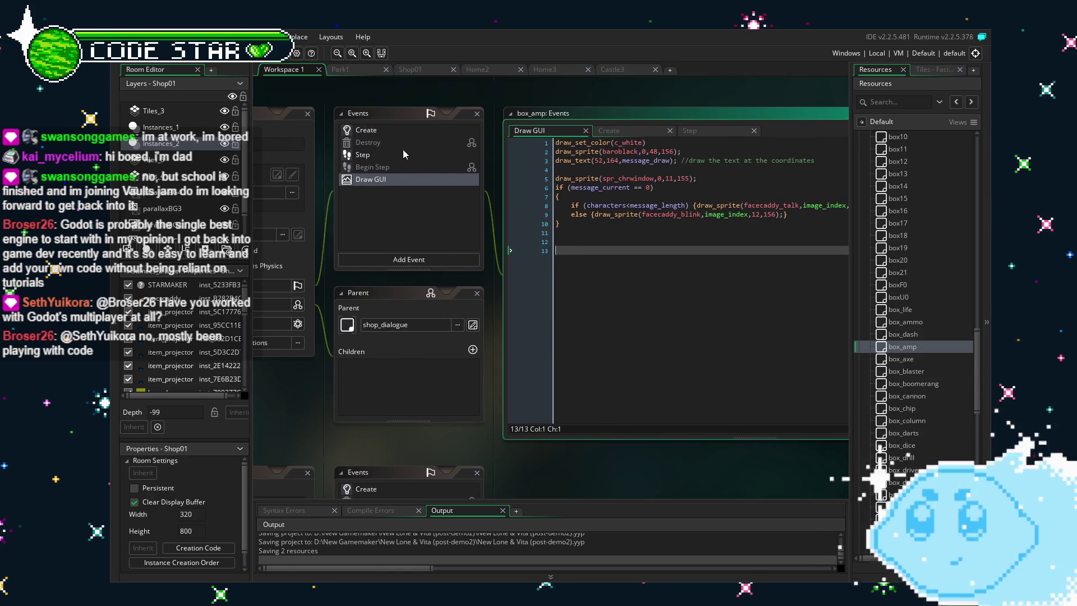
click(377, 130)
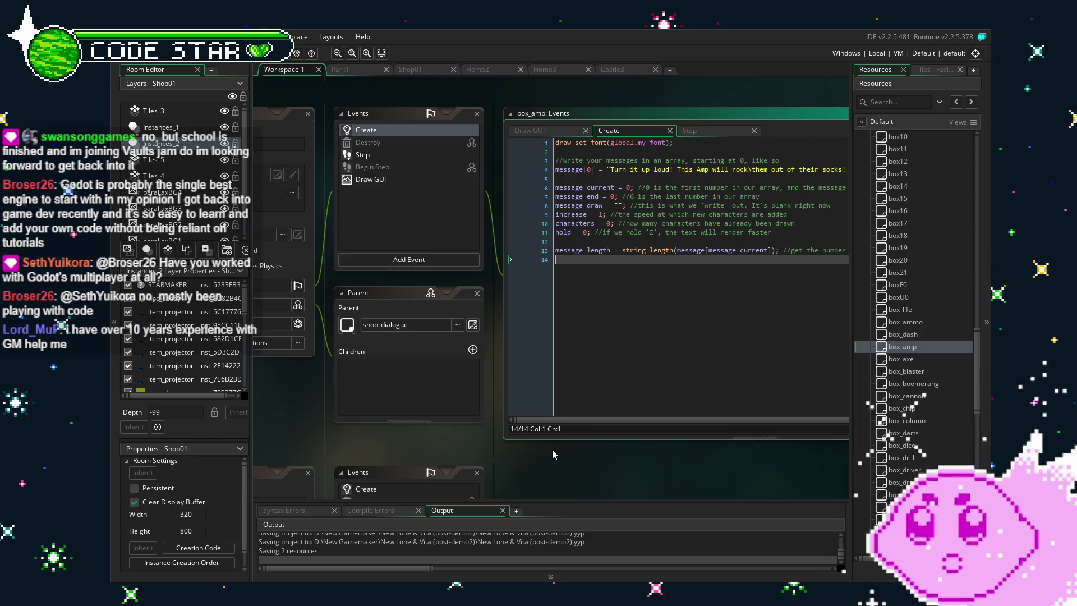
drag(552, 449, 564, 449)
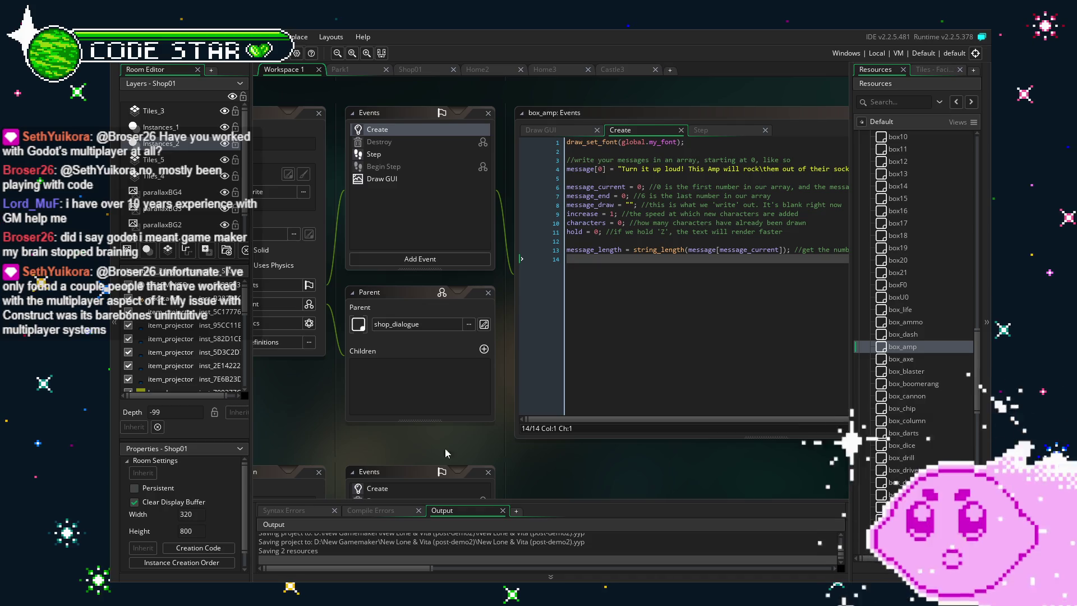
drag(461, 449, 503, 450)
scroll(504, 455, left, 1)
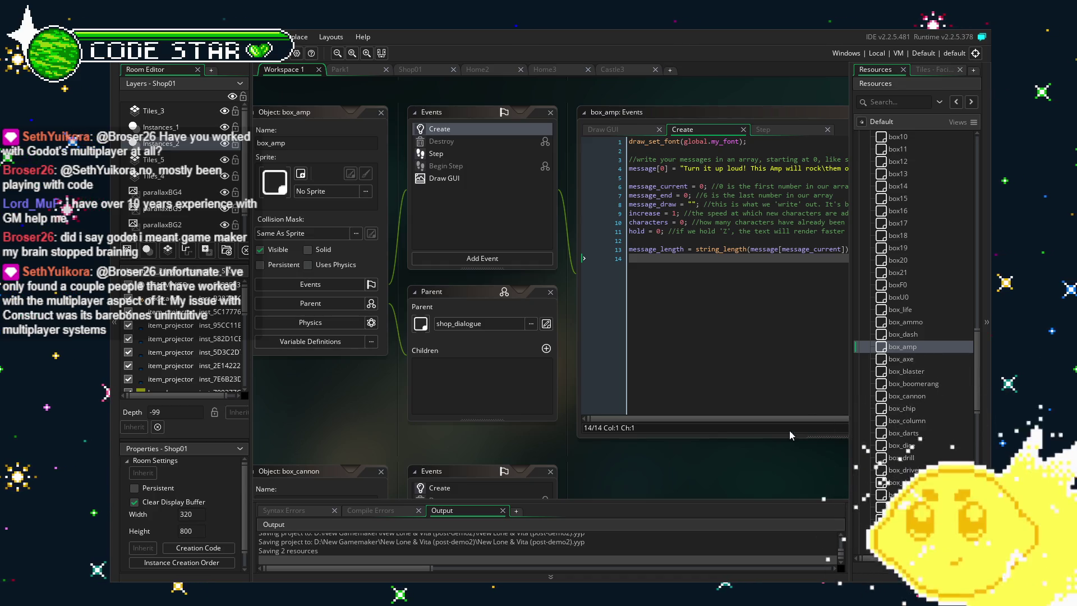
Open the box_axe object's Create event code
double_click(912, 359)
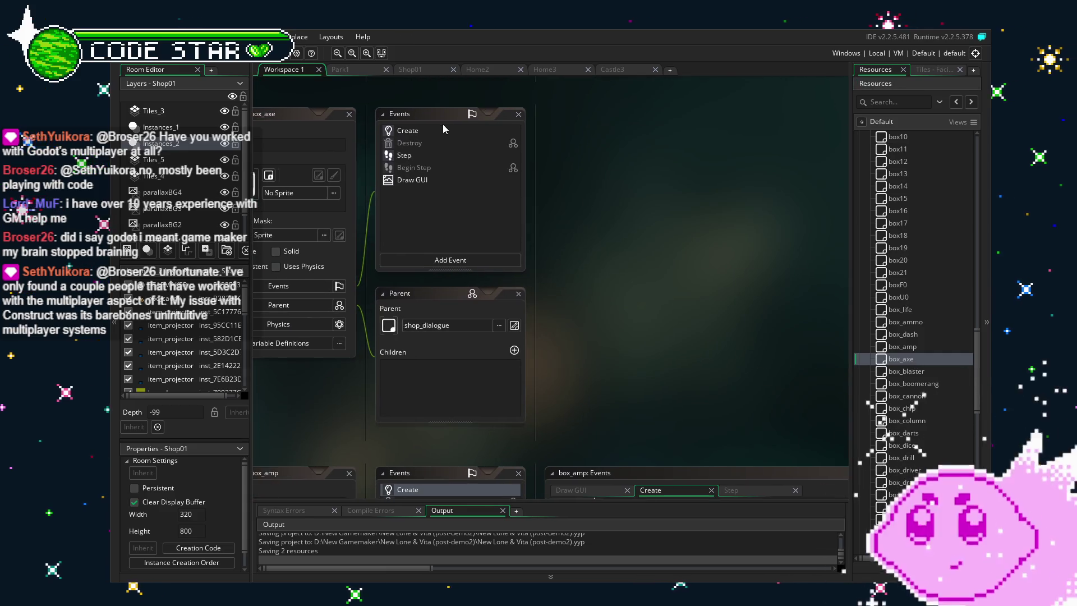
click(425, 133)
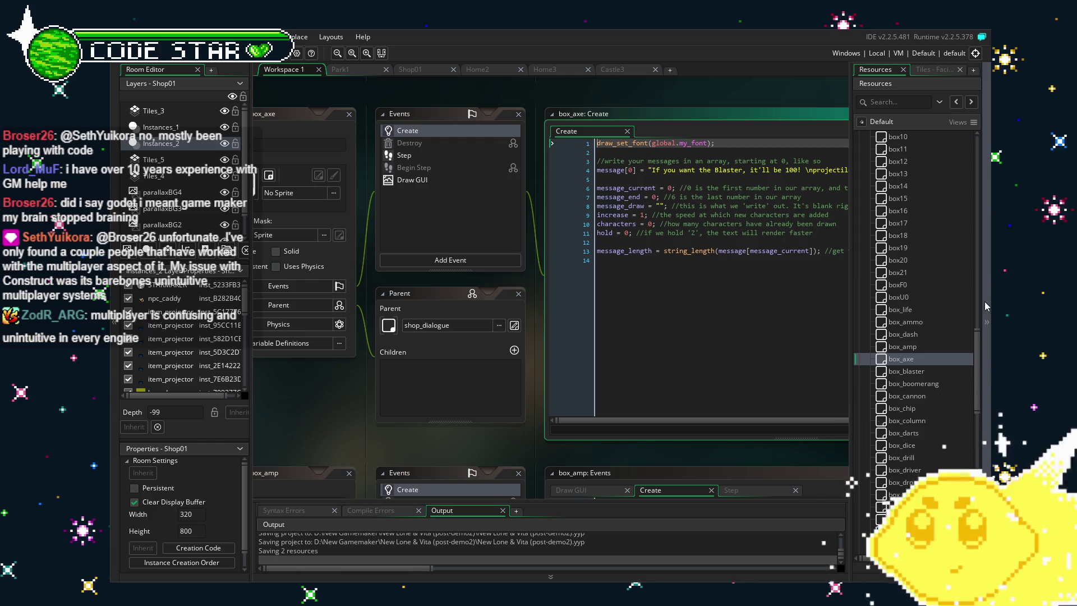
click(599, 400)
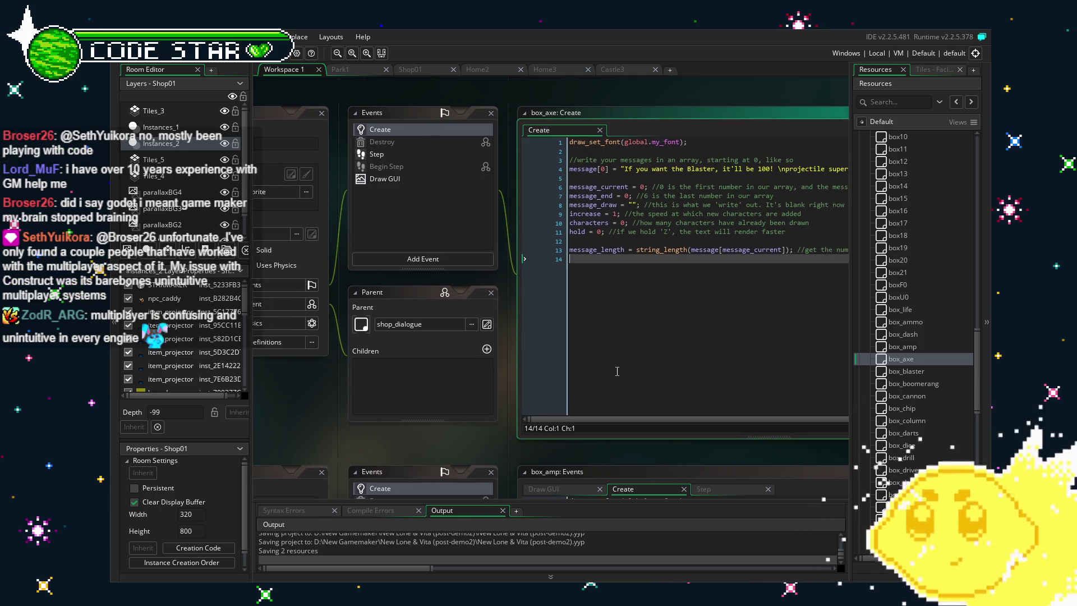
mouse_move(503, 374)
mouse_down()
mouse_move(471, 373)
mouse_move(696, 397)
mouse_up()
click(696, 397)
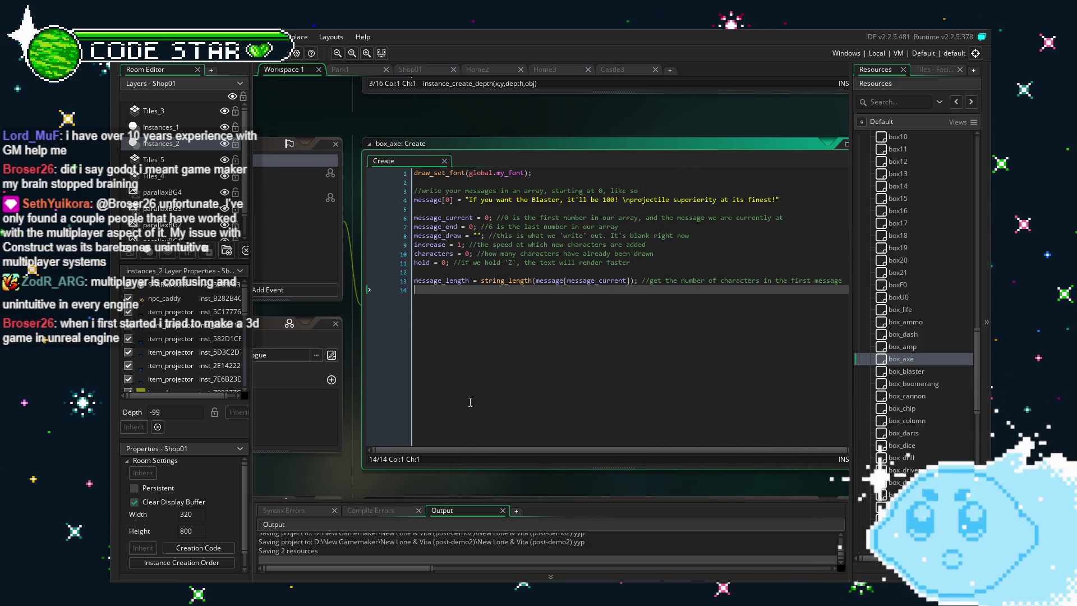
Duplicate the Blaster message line with Ctrl+D and select the copied text
click(786, 197)
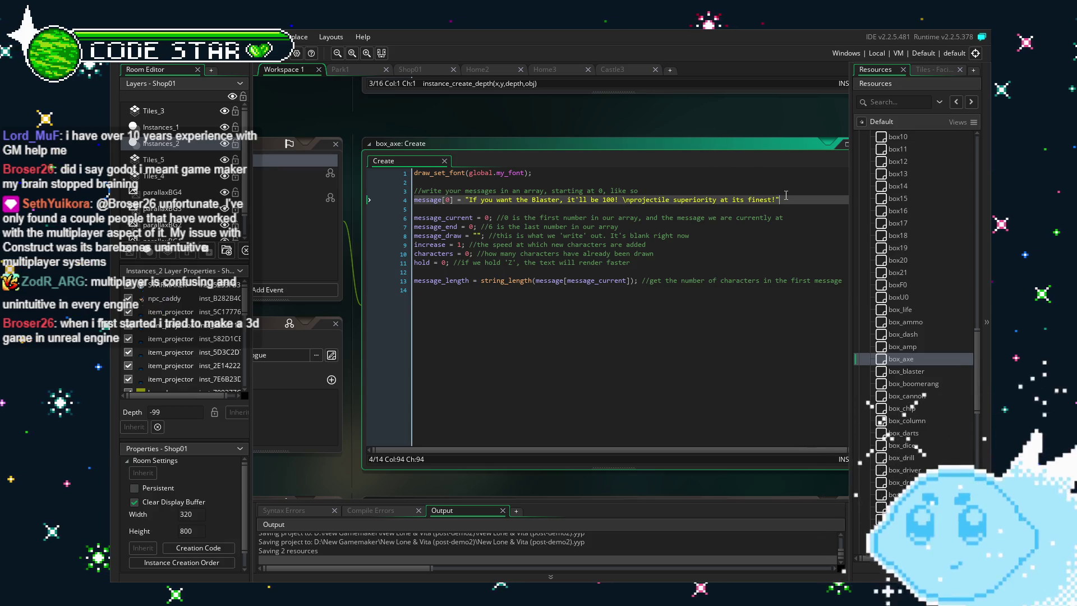
key(ctrl+d)
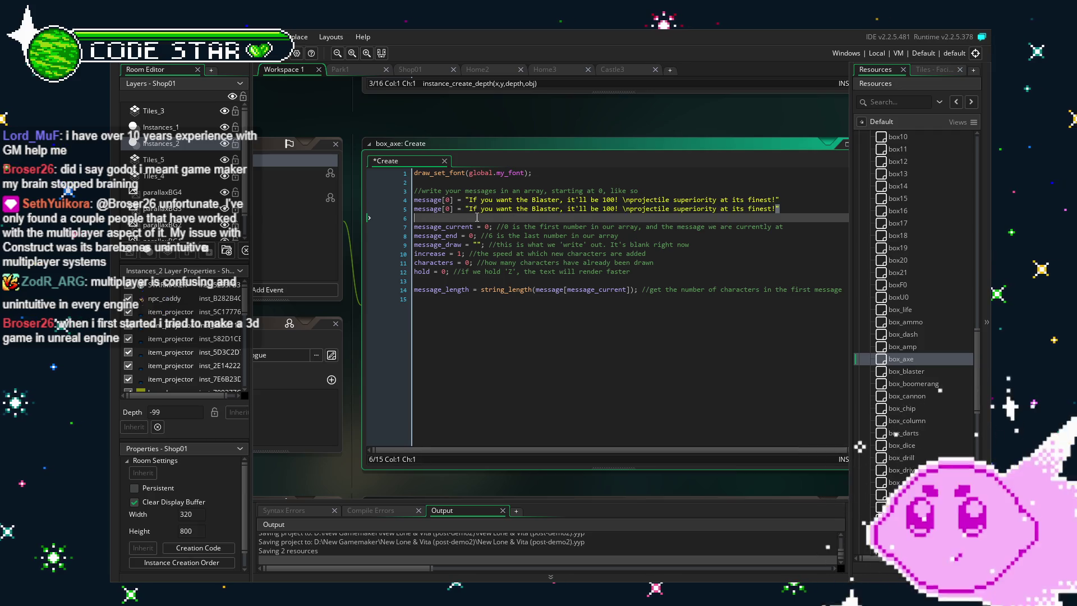
drag(780, 209, 468, 214)
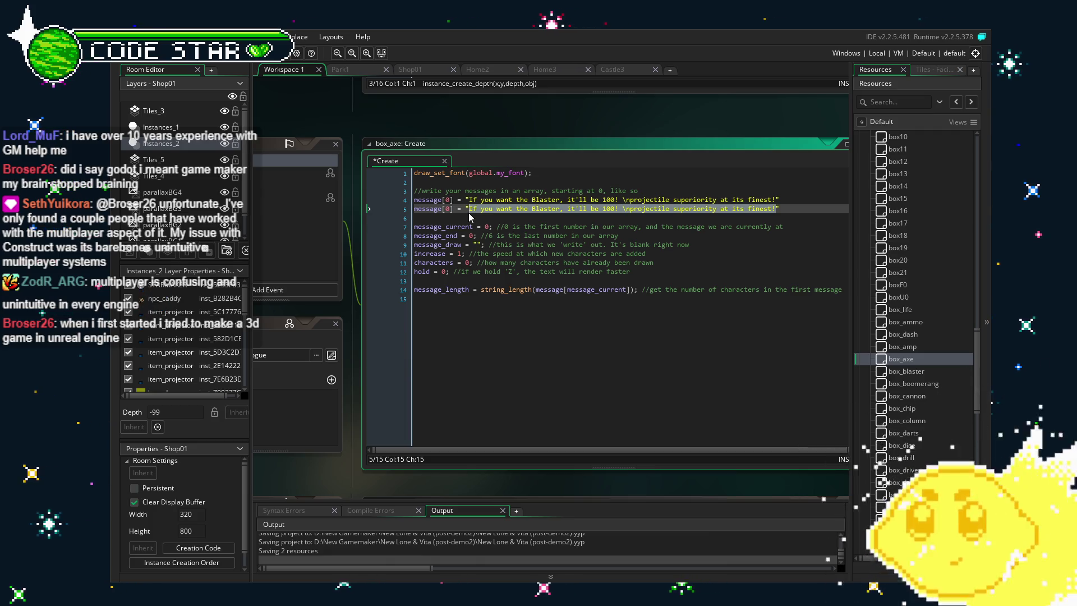
Type 'Lemme AXe ya' something,' into the copied message, then erase it to leave empty quotes
text(L)
text(emme AX)
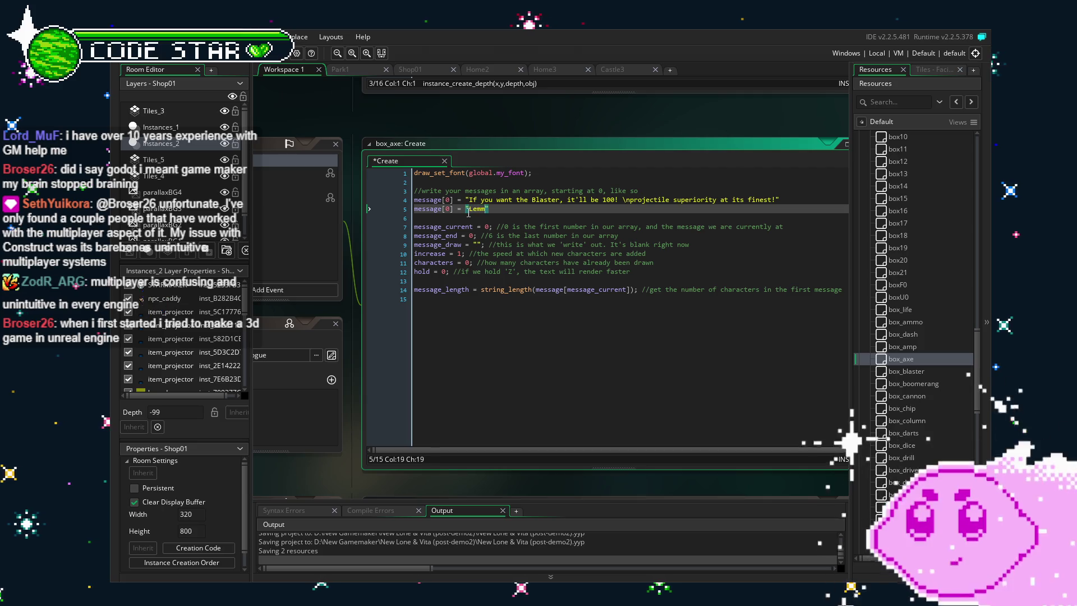
text(e ya)
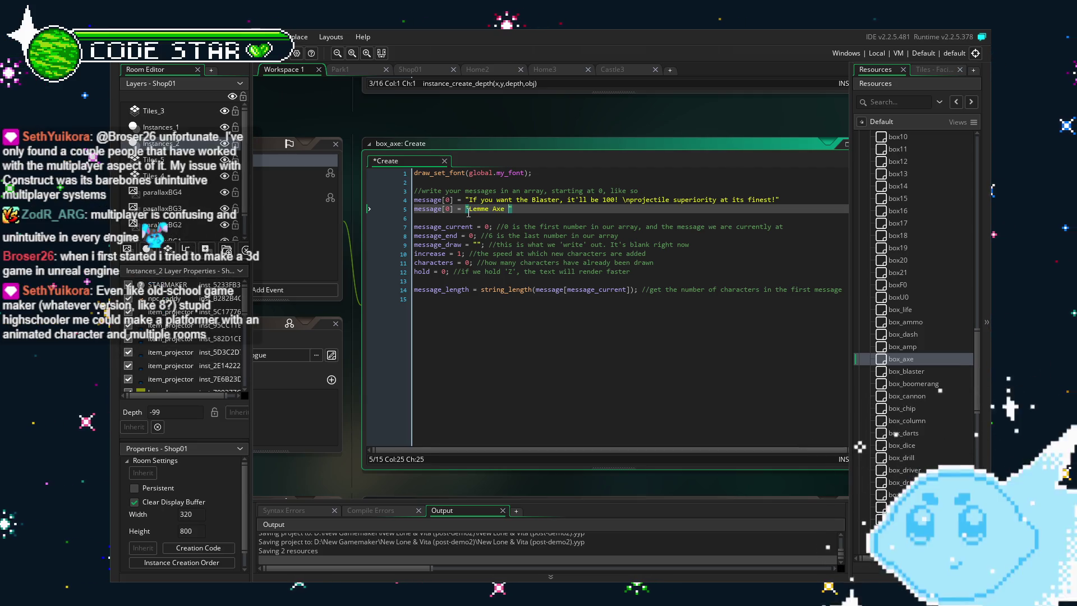
text(' something)
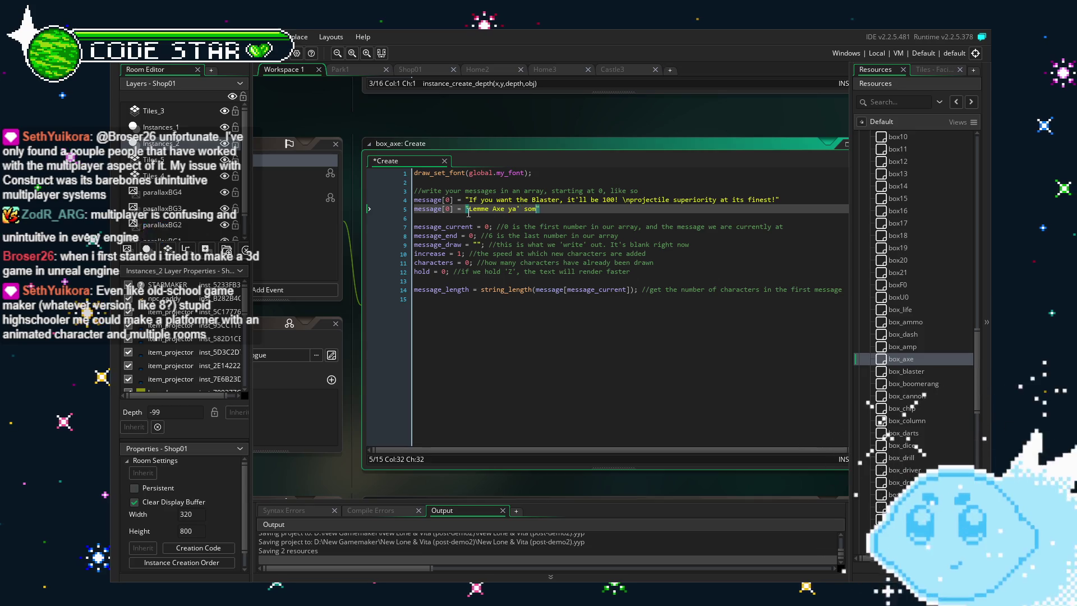
text(,)
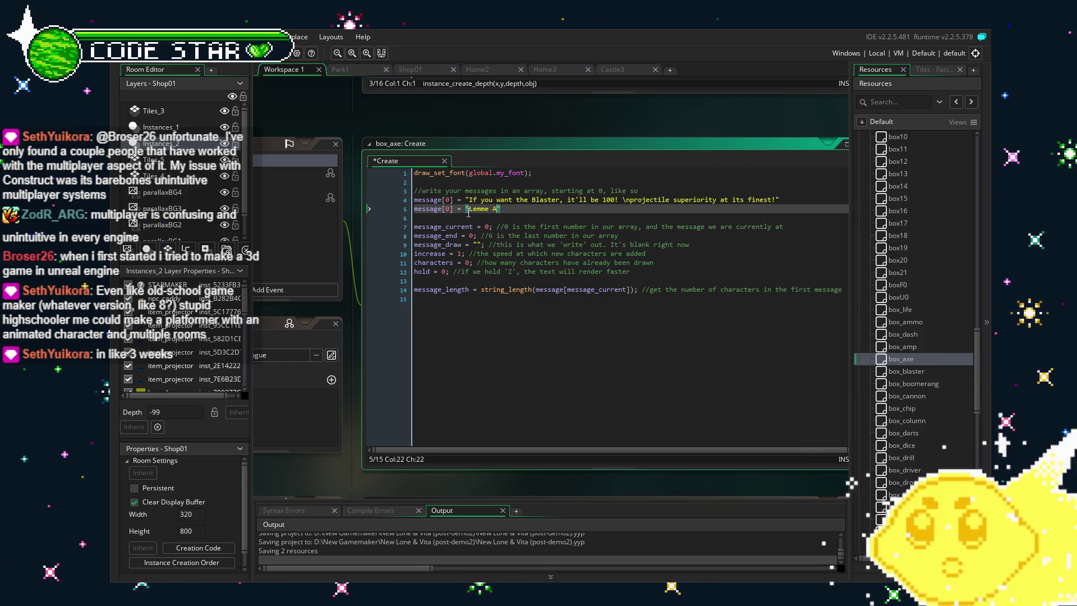
key(BackSpace)
key(BackSpace)
key(BackSpace)
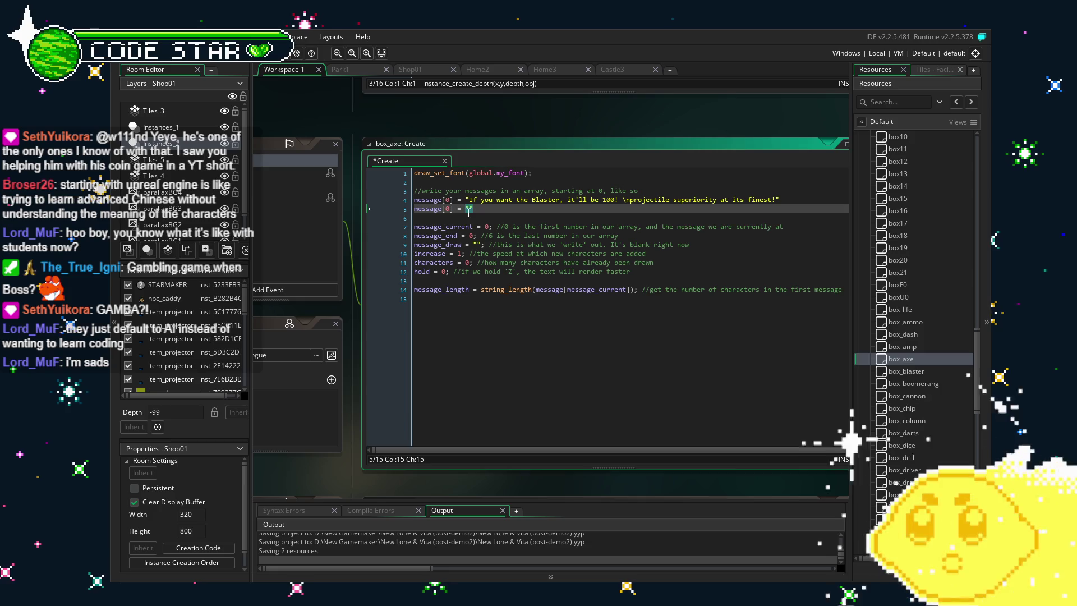
click(614, 308)
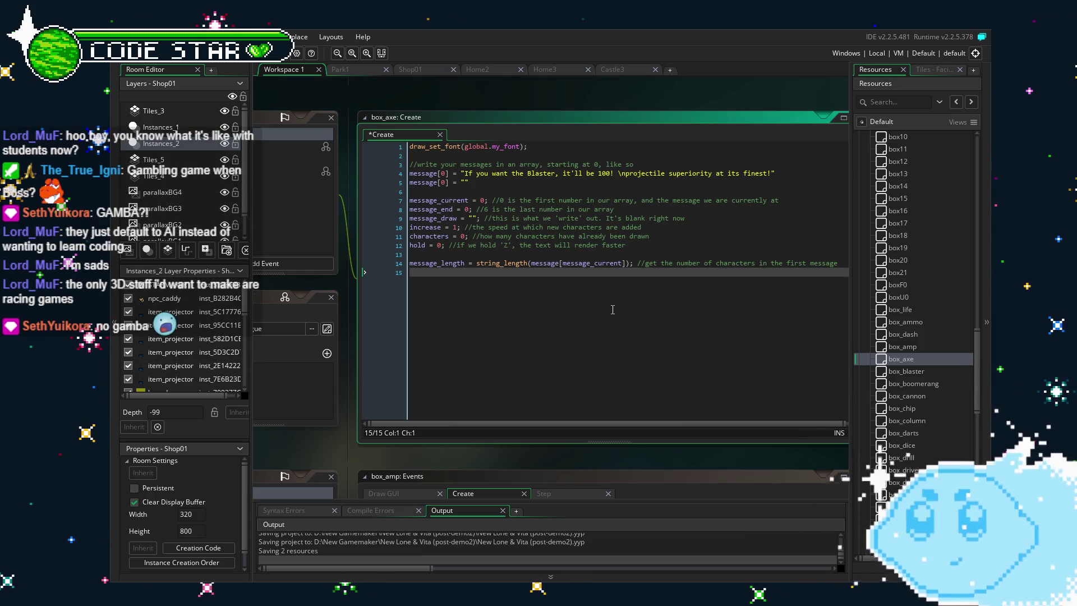
click(470, 184)
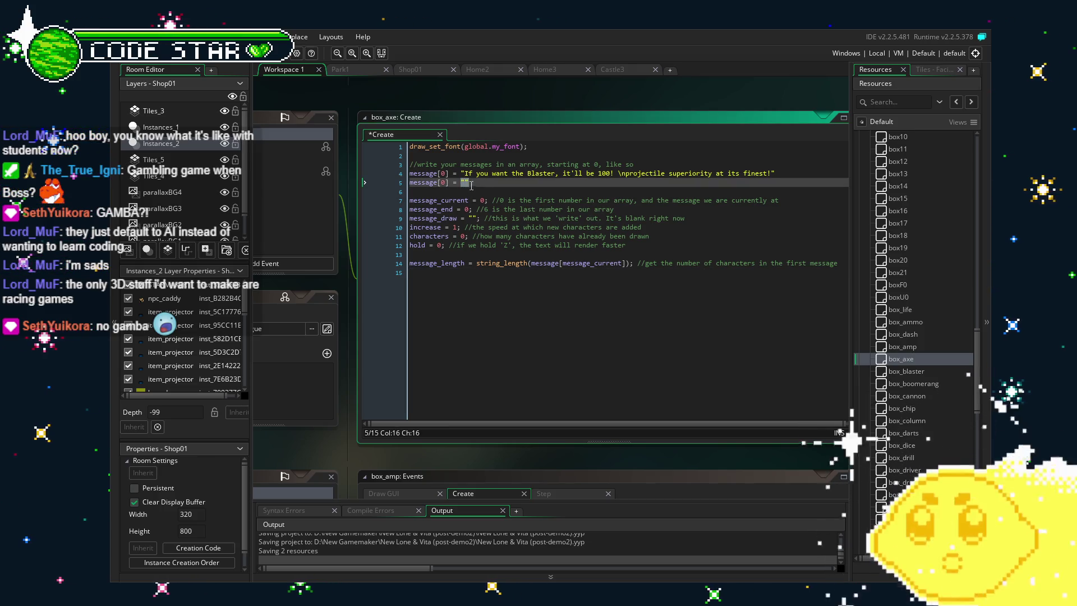
key(Left)
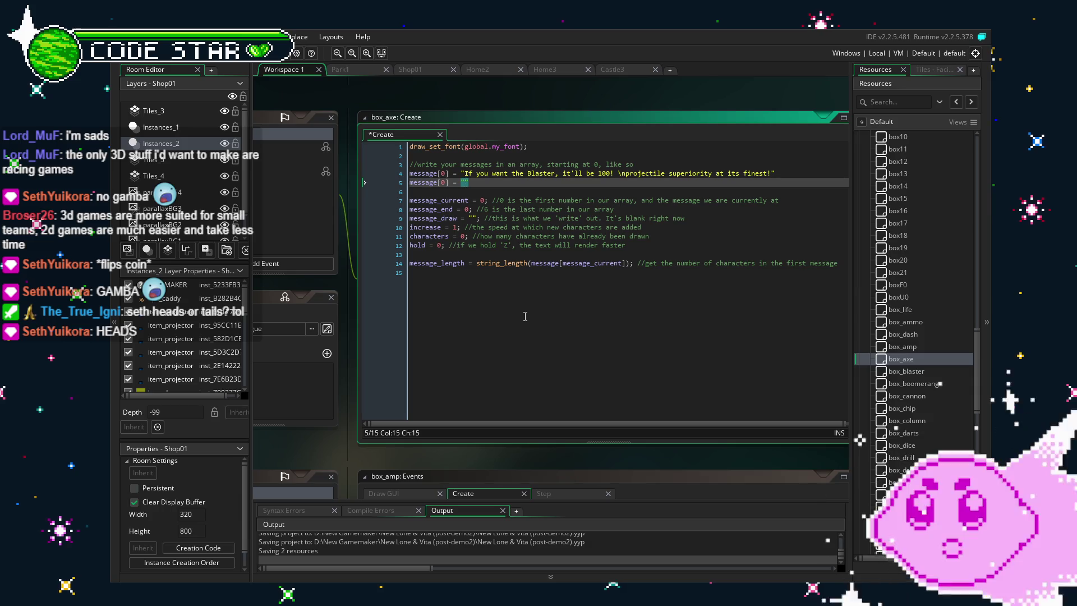
Write 'Dealing with some nasty enemies?\This Axe has got the chops! Just 200 chips!' on line 5
drag(467, 311, 509, 308)
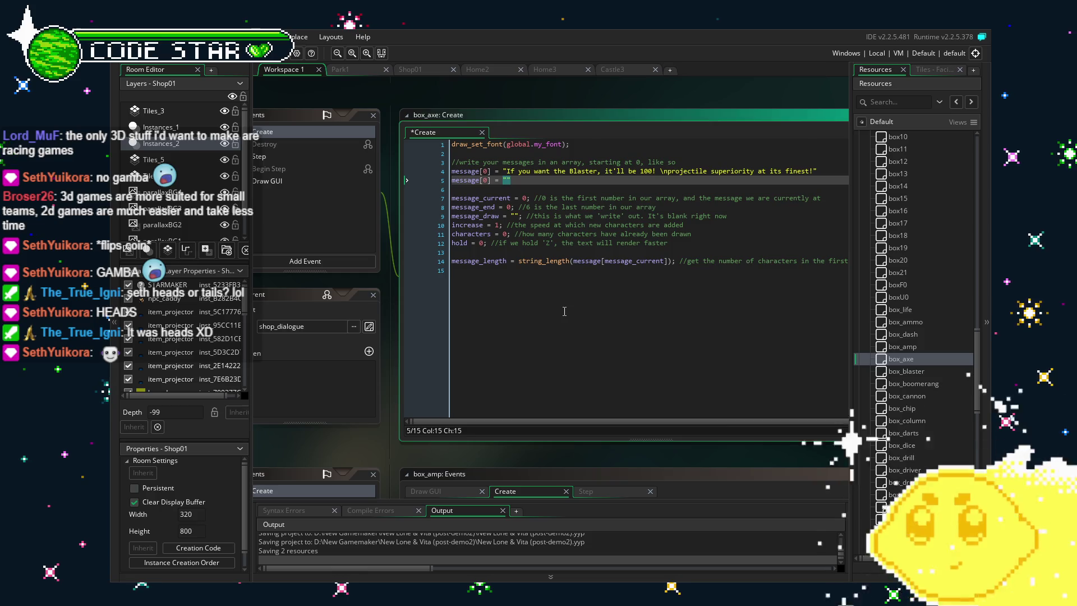
text(With)
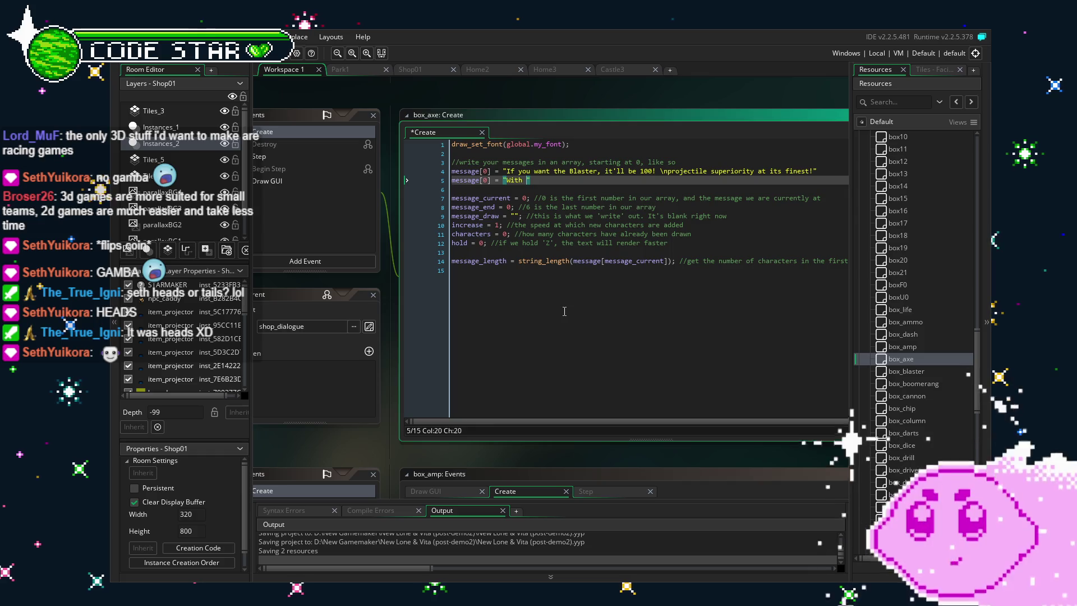
text( this Axe)
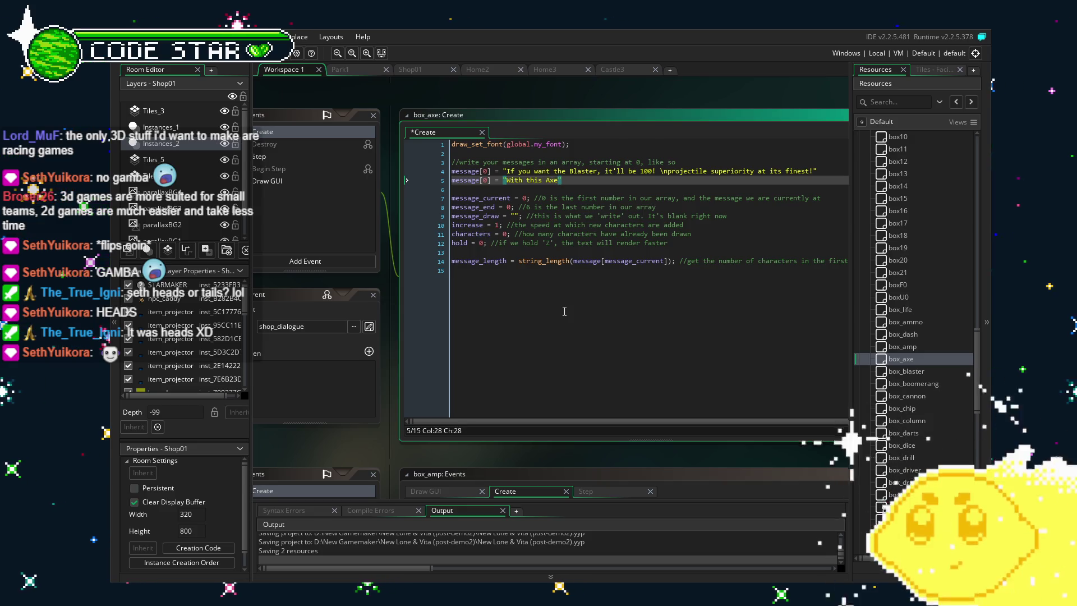
key(BackSpace)
key(BackSpace)
key(BackSpace)
text(This )
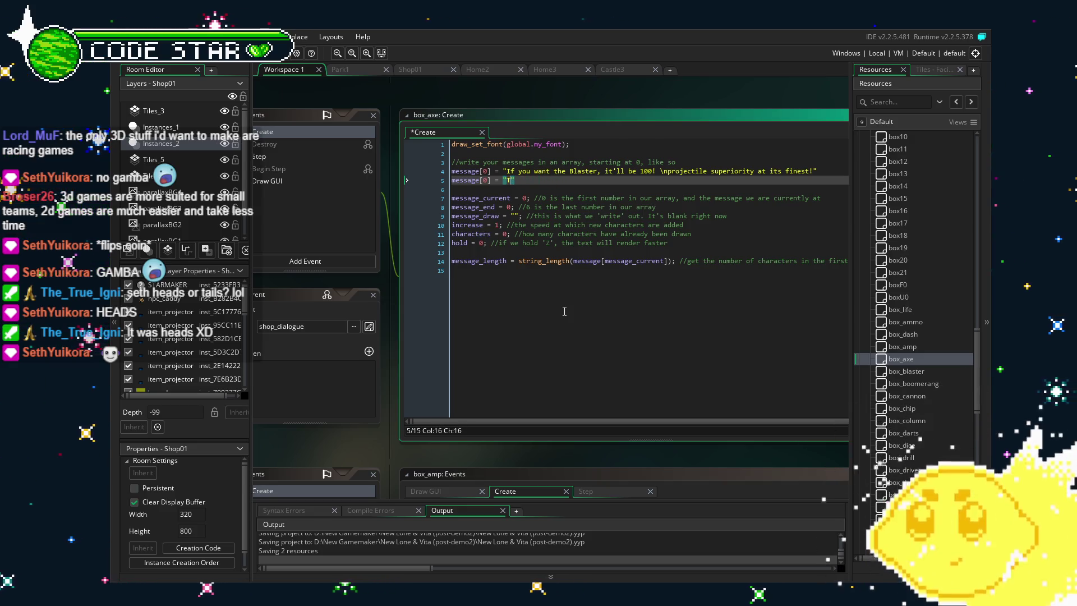
text(Axe has got the chop)
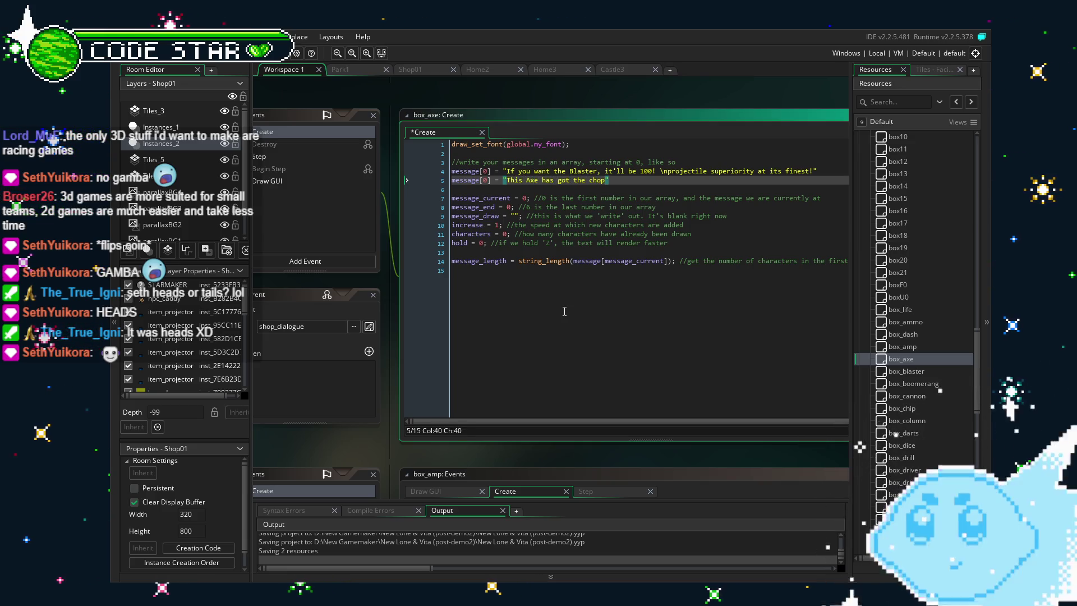
text(s!)
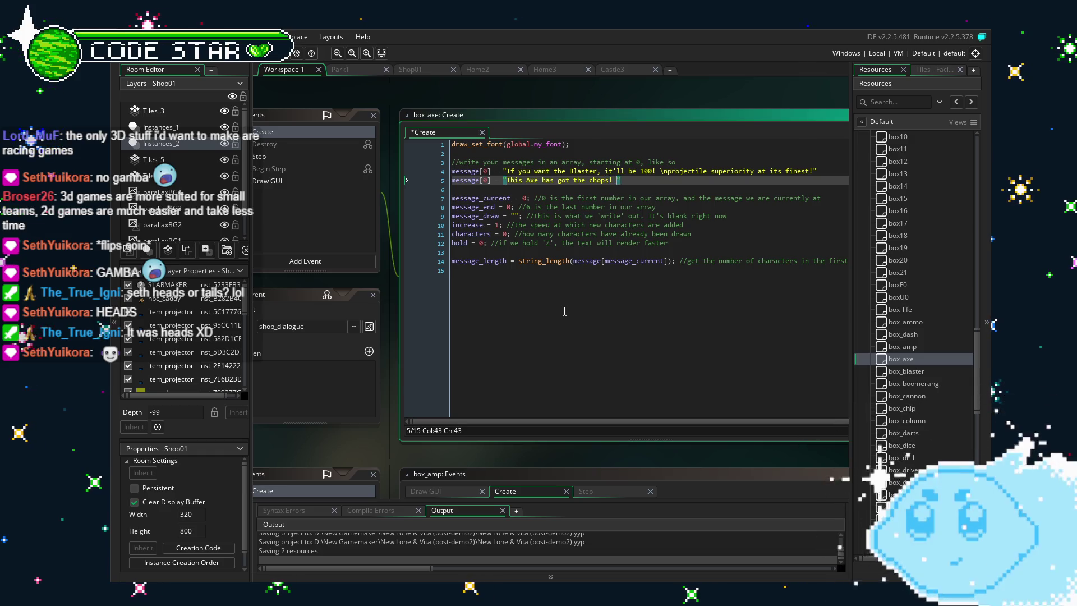
key(BackSpace)
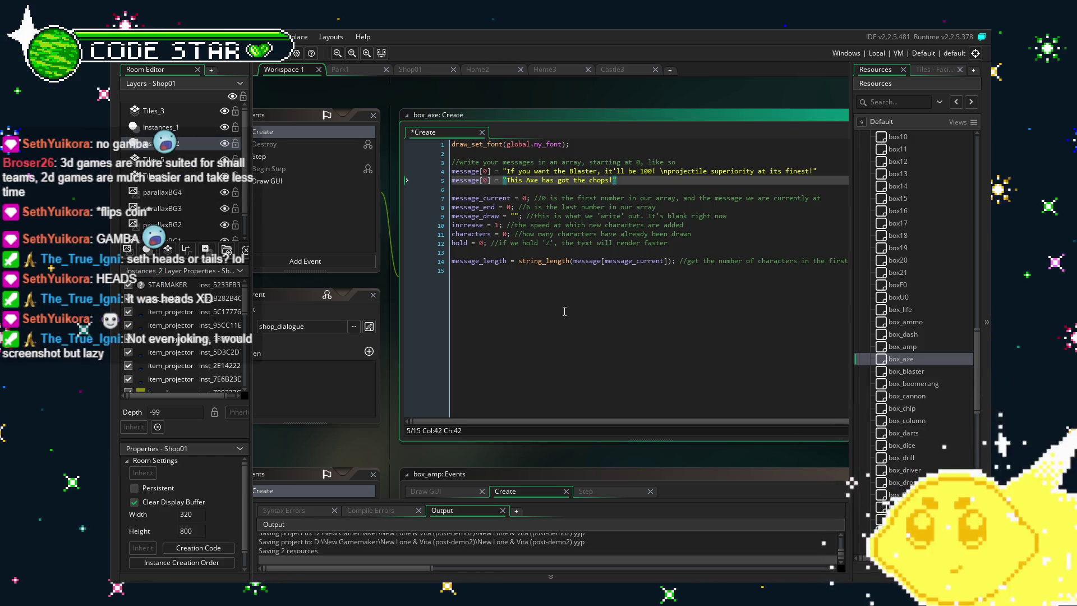
key(Left)
key(Left)
key(Left)
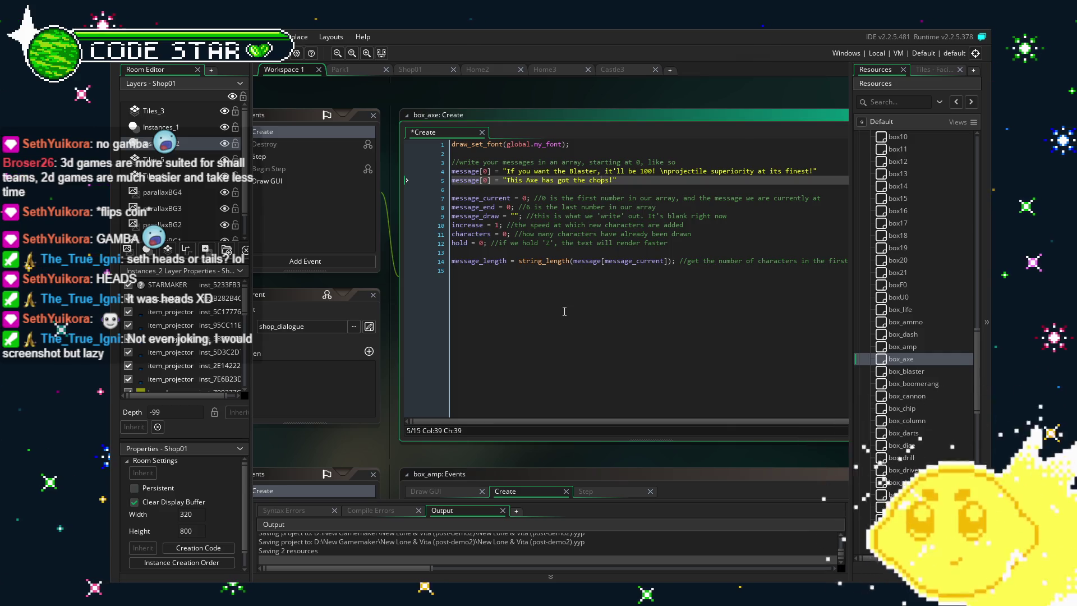
key(Left)
key(Left)
key(Left)
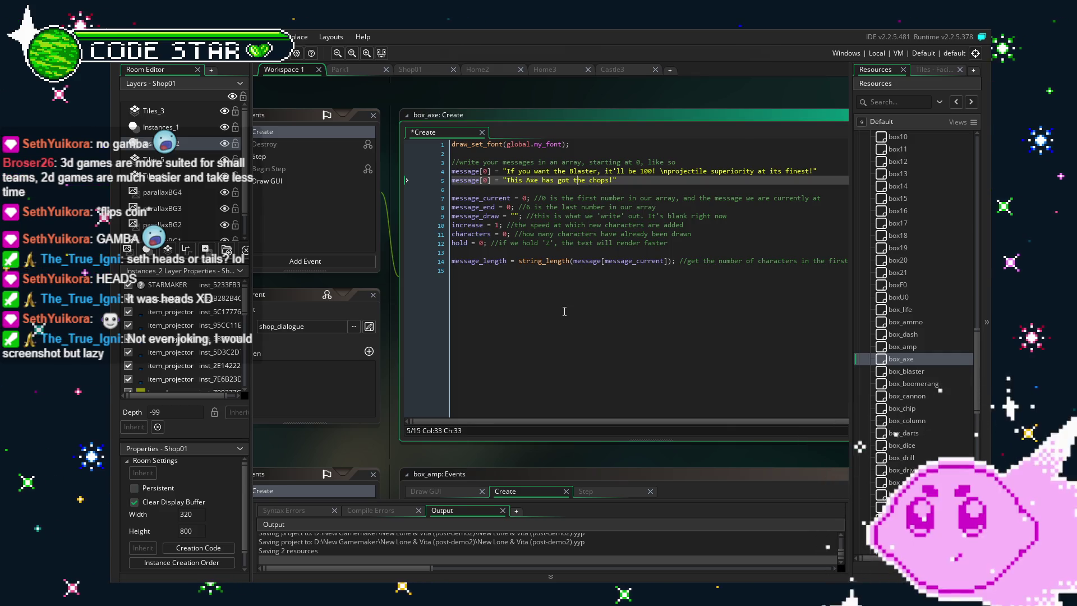
key(Left)
key(Left)
key(Left)
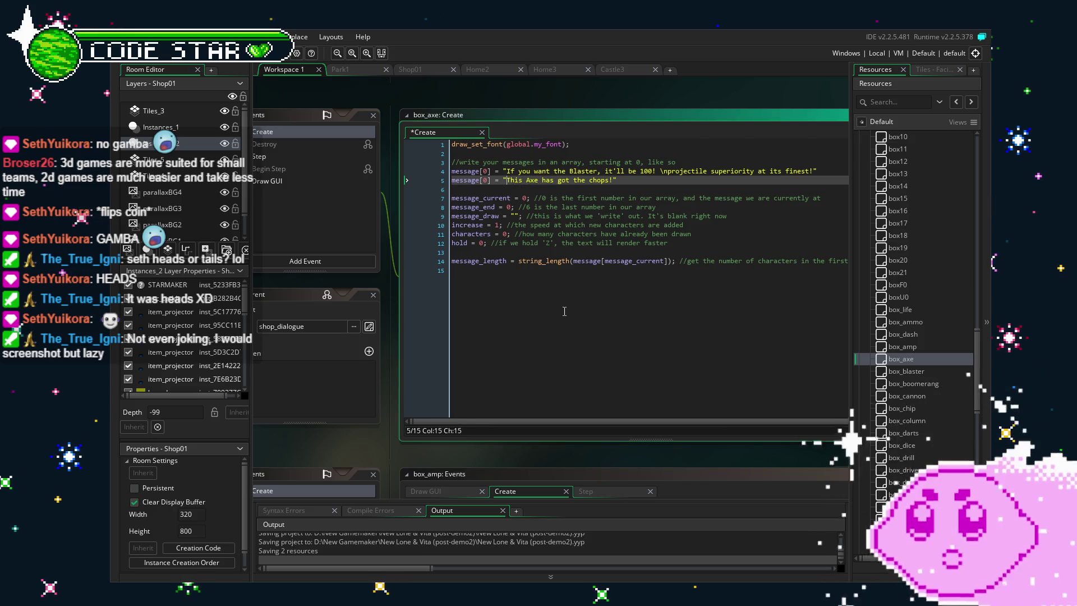
text(Dealing with some nast)
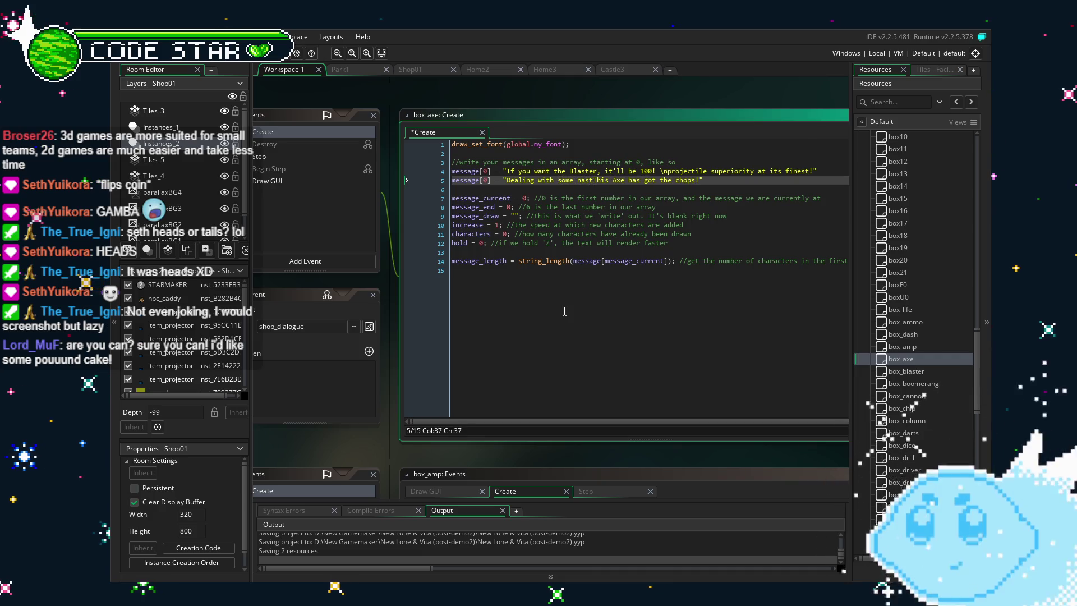
text(s?)
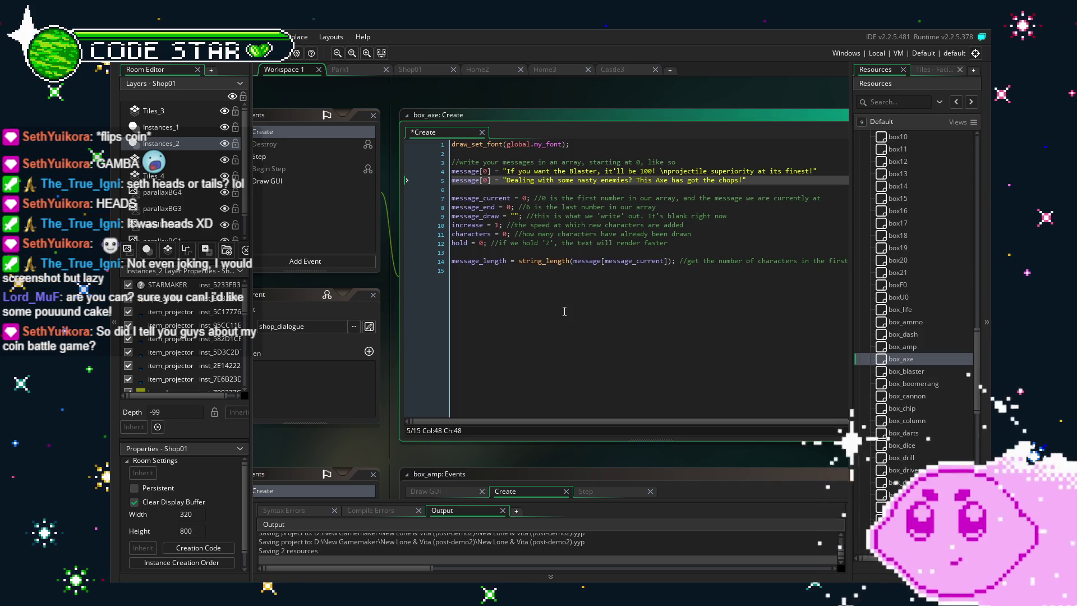
Remove the stray spaces before \nprojectile on line 4 and before 'This'
key(Up)
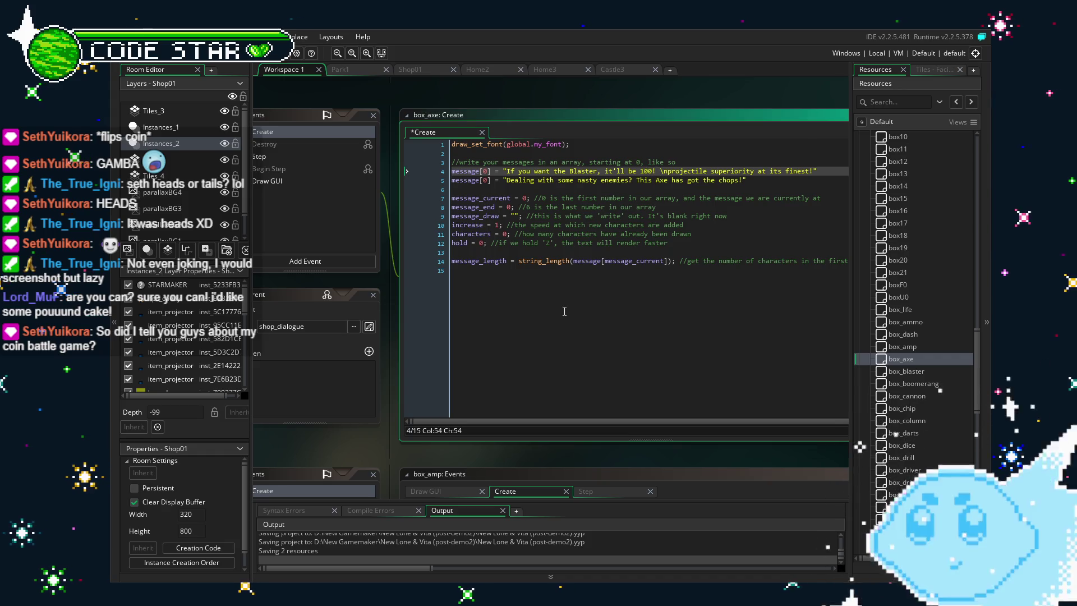
key(BackSpace)
key(Down)
key(Left)
key(Left)
key(Left)
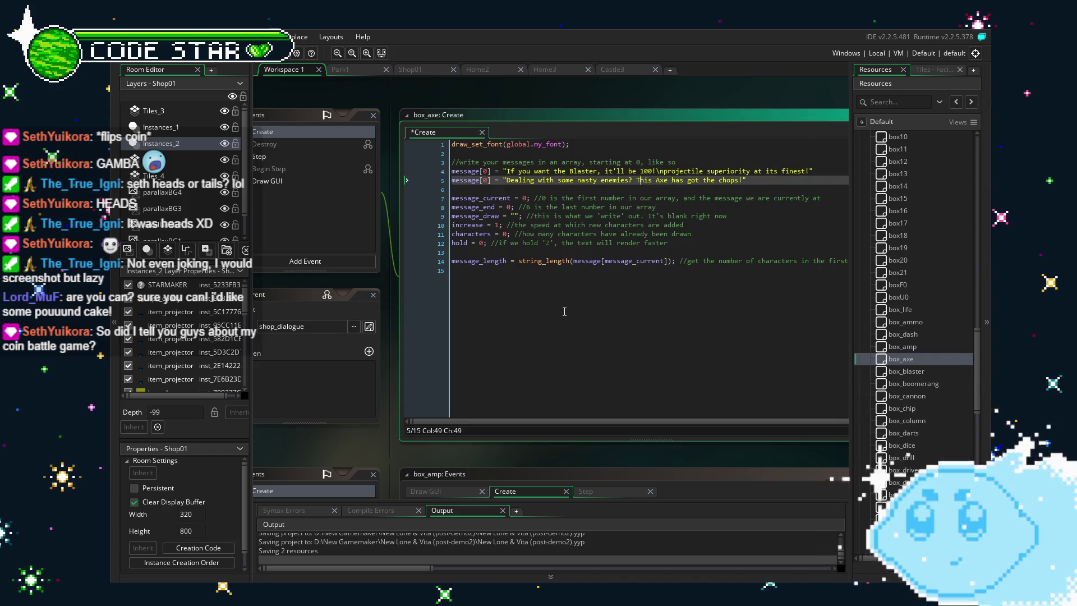
key(BackSpace)
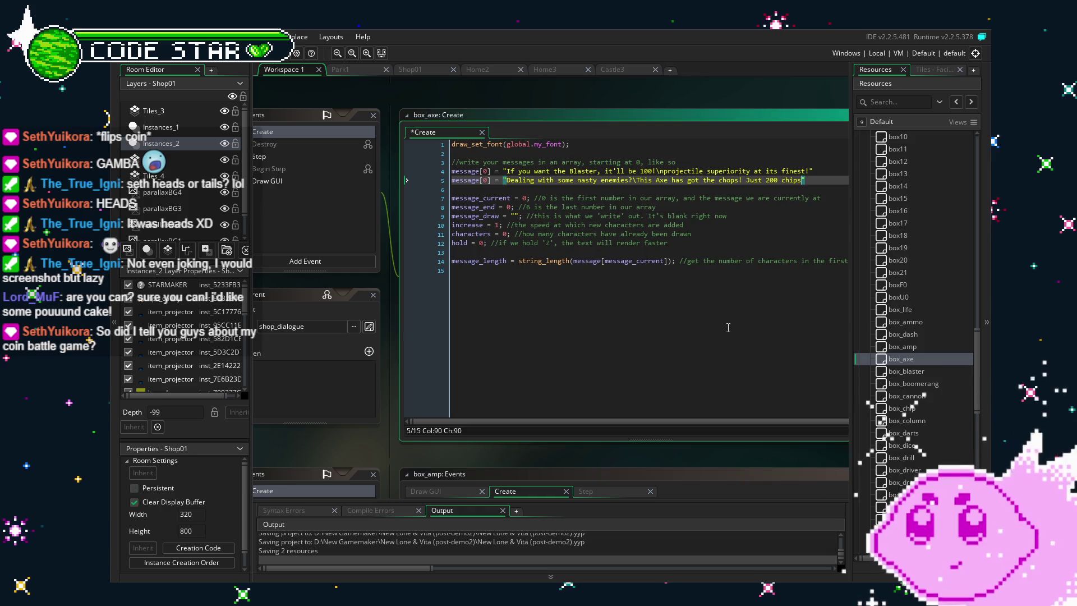
text(!")
click(613, 317)
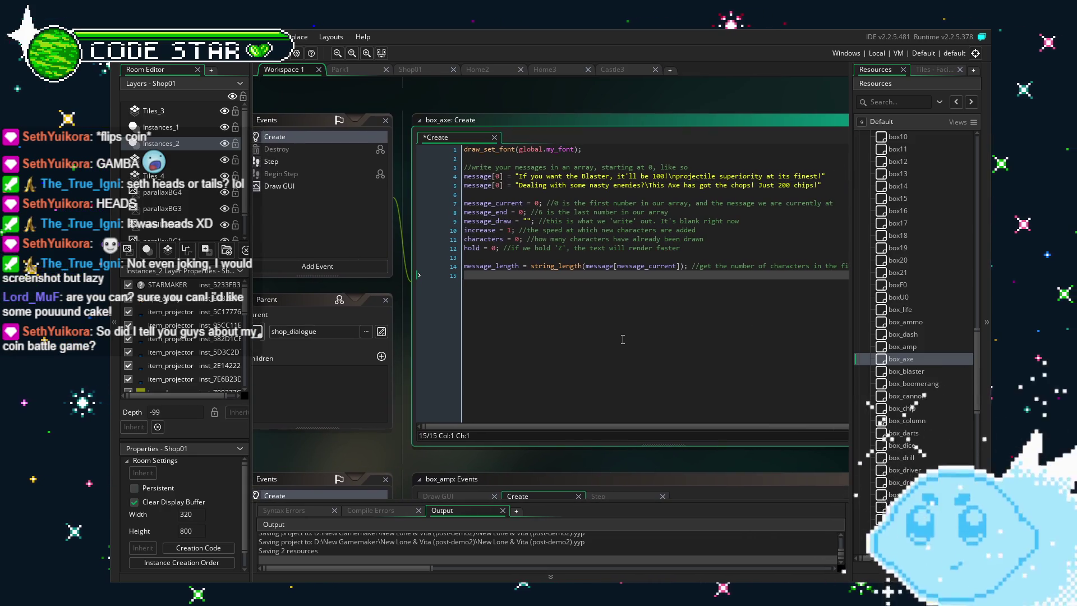
Delete the leftover Blaster message line from box_axe's Create event
click(823, 176)
key(shift+Home)
key(BackSpace)
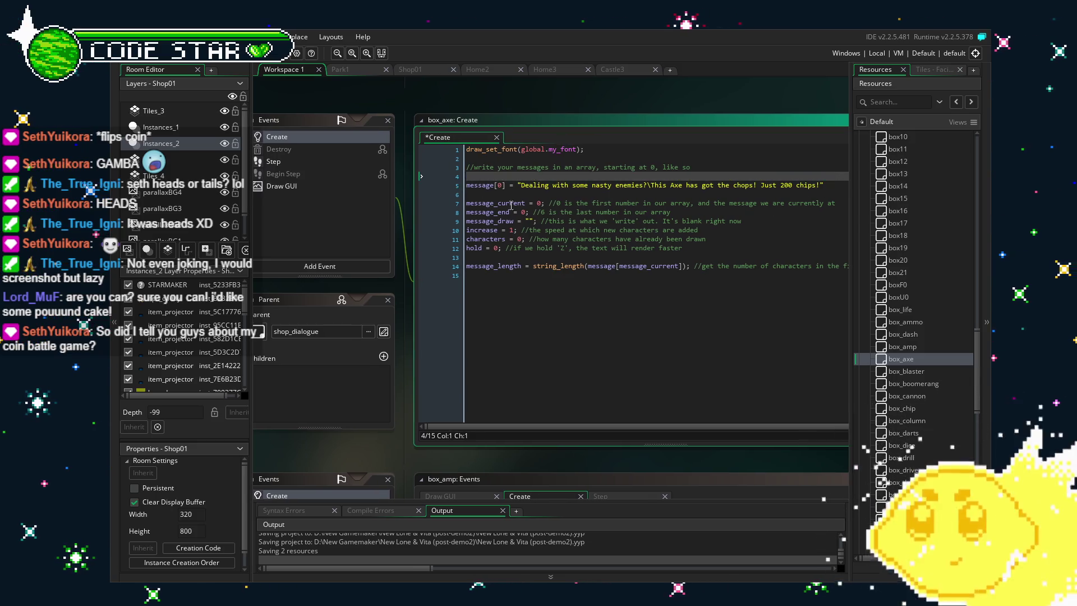
key(Down)
key(BackSpace)
click(636, 325)
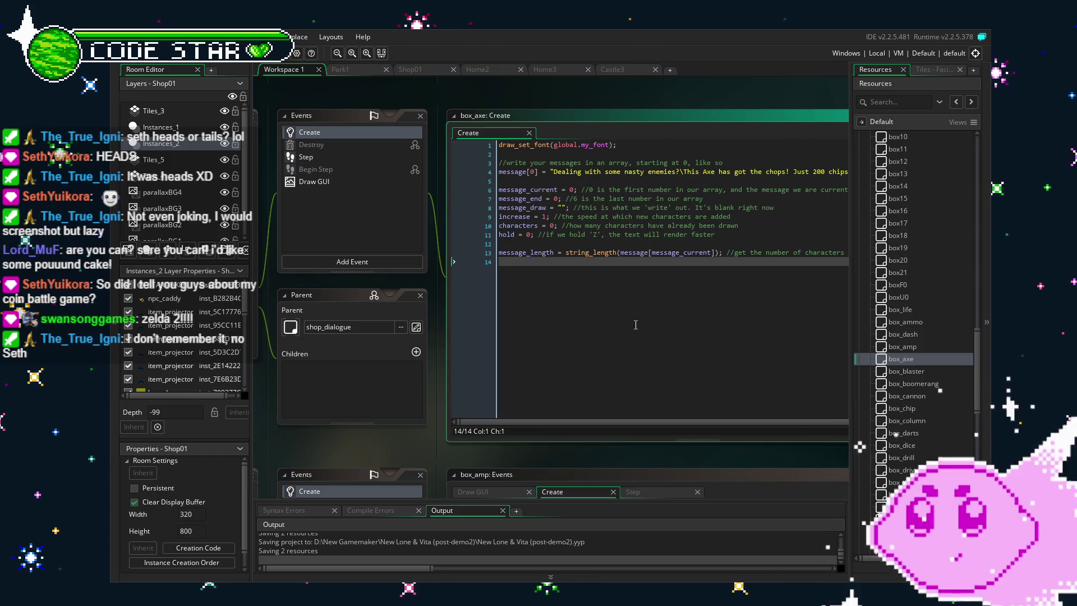
Save the project and open the box_blaster object
drag(634, 329, 603, 331)
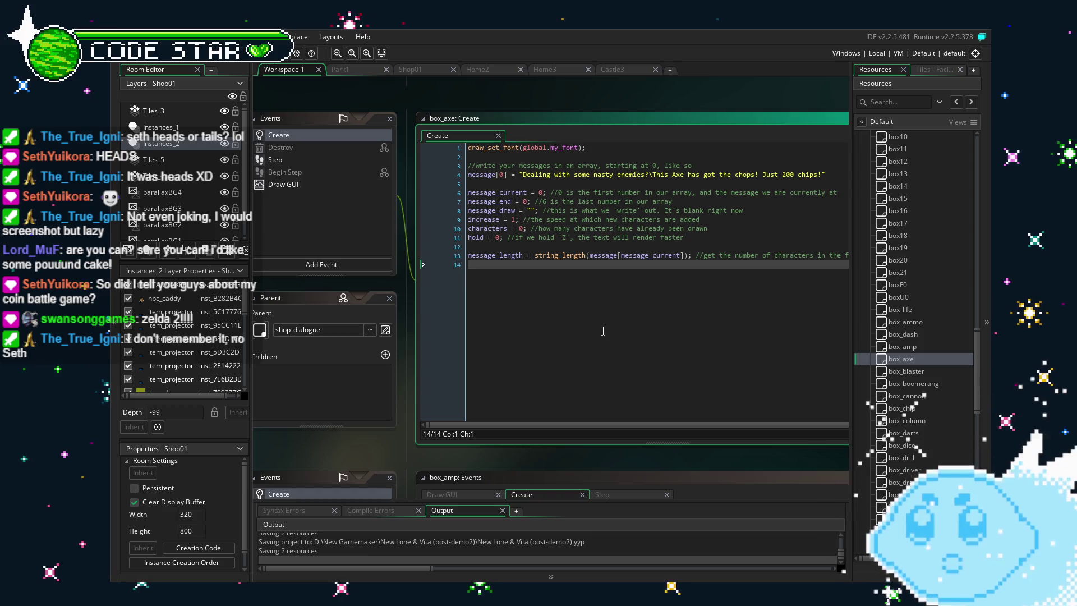
click(587, 363)
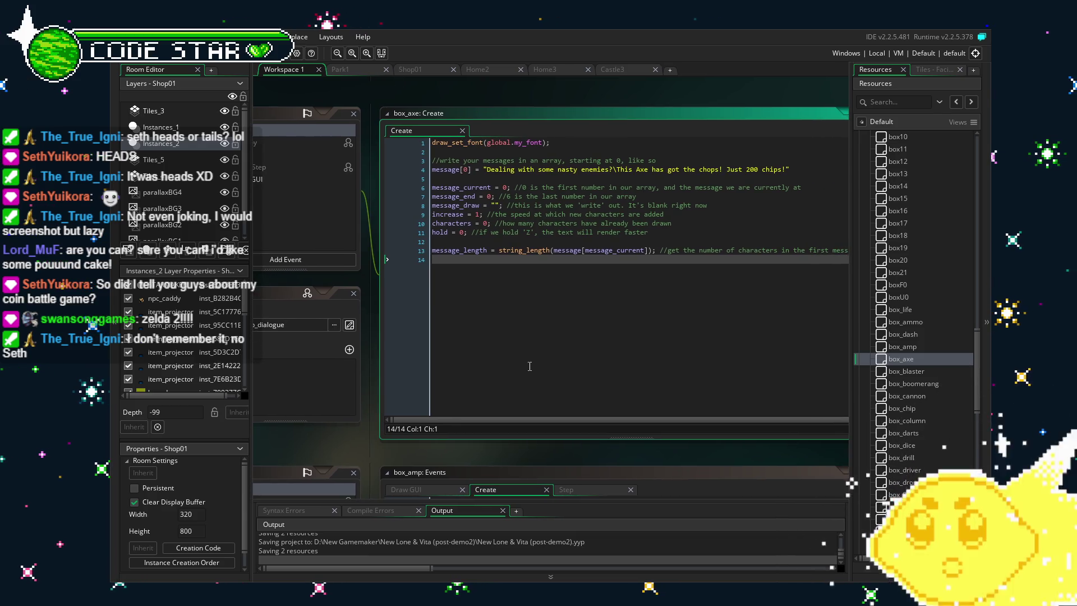
key(ctrl+s)
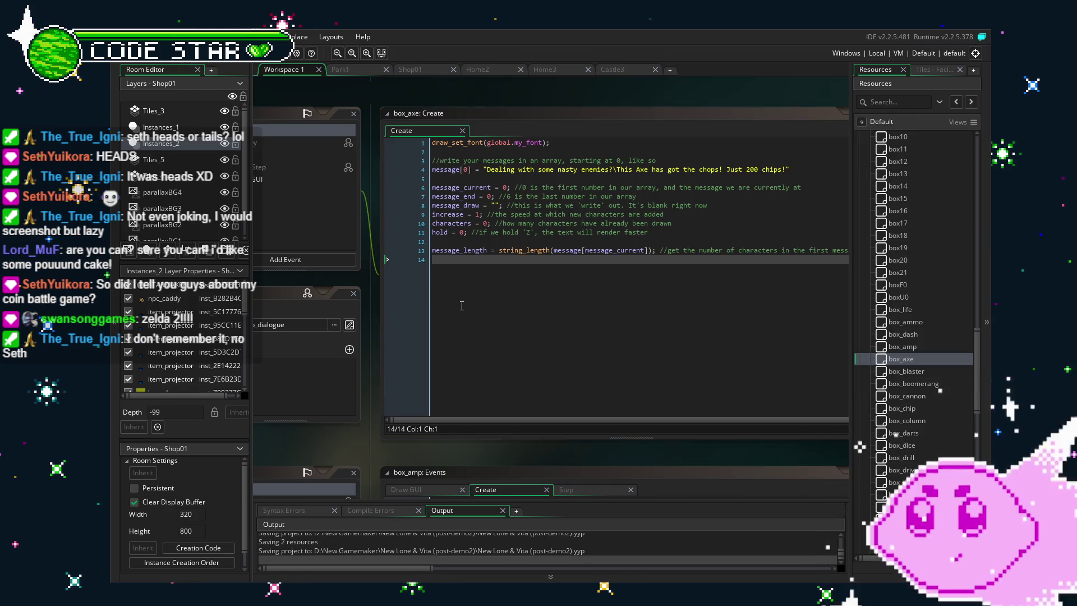
click(528, 309)
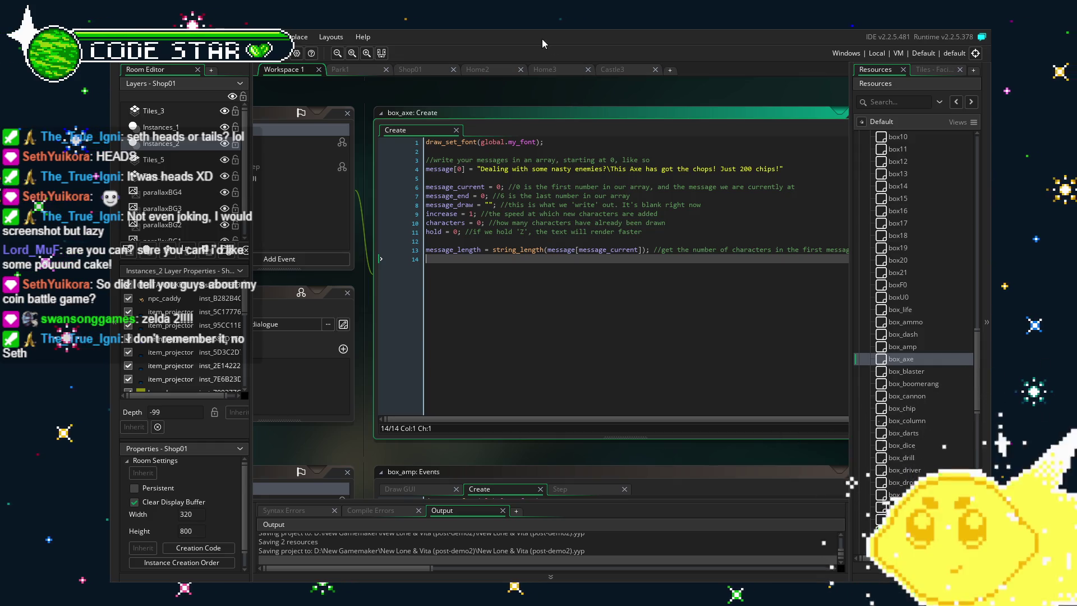
scroll(536, 281, down, 1)
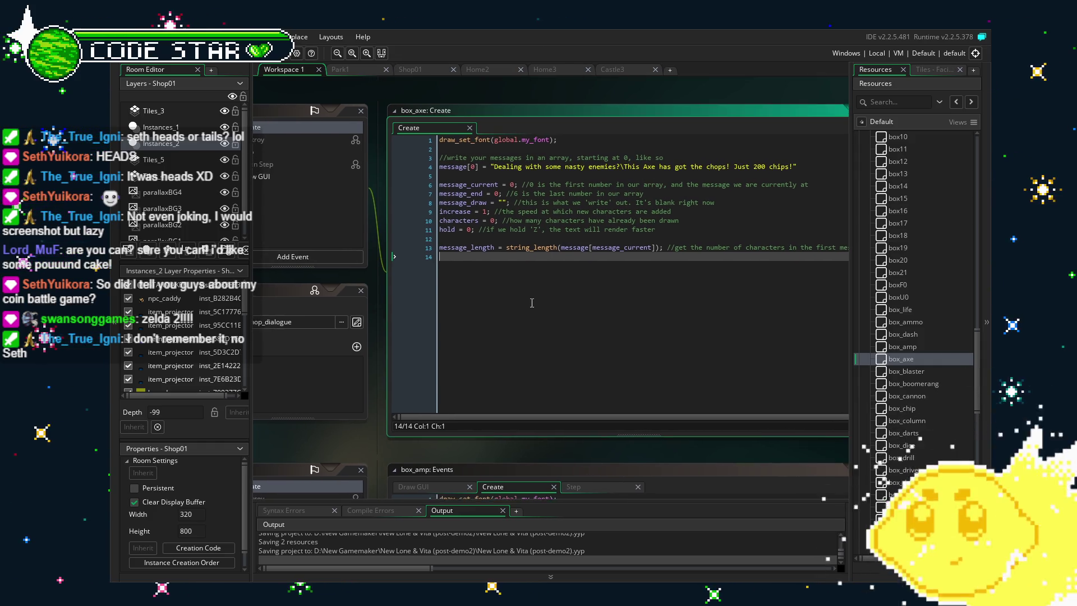
scroll(532, 301, left, 1)
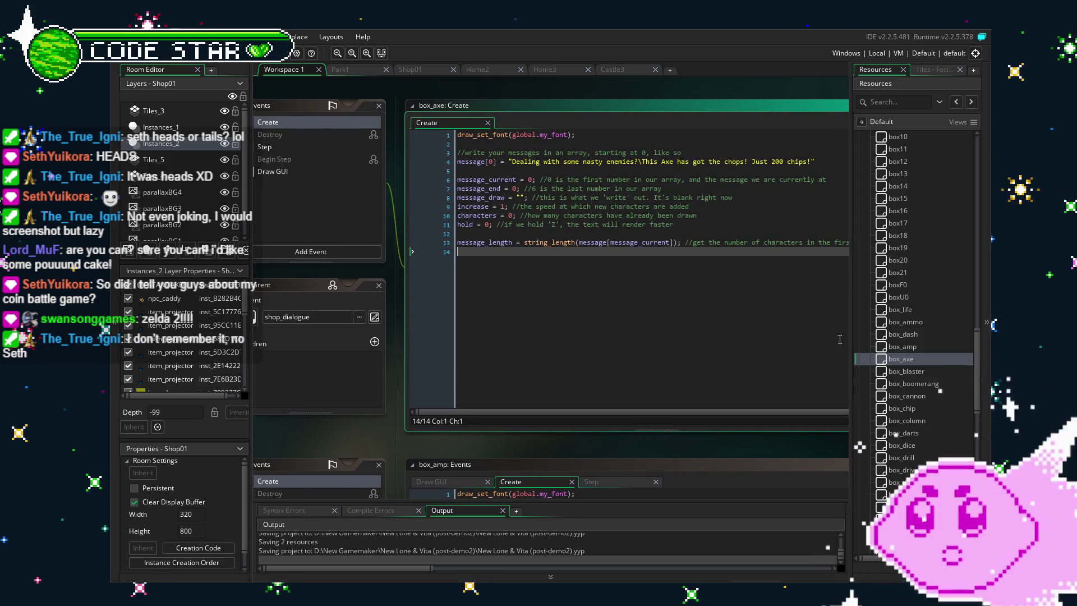
double_click(904, 371)
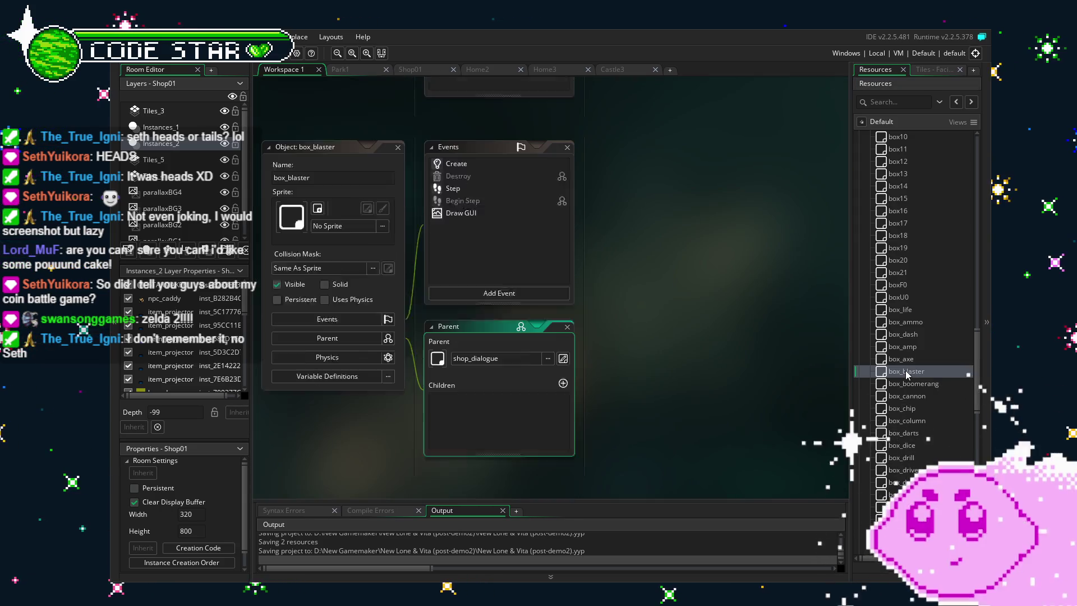
Open box_blaster's Create event, then open box_cannon and its Create event code
double_click(476, 146)
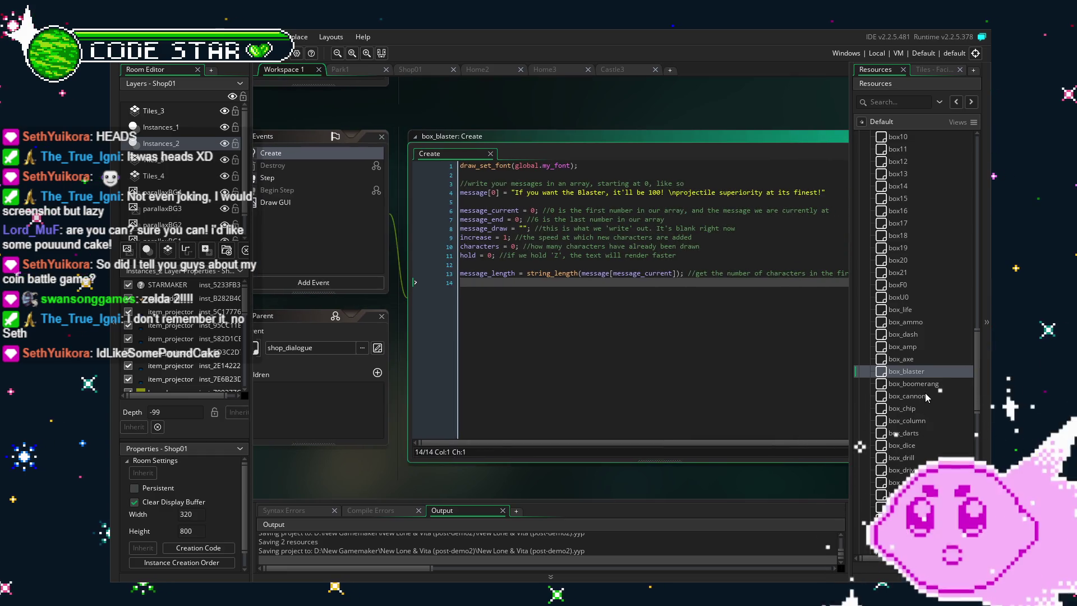
scroll(925, 393, down, 1)
click(923, 376)
double_click(922, 376)
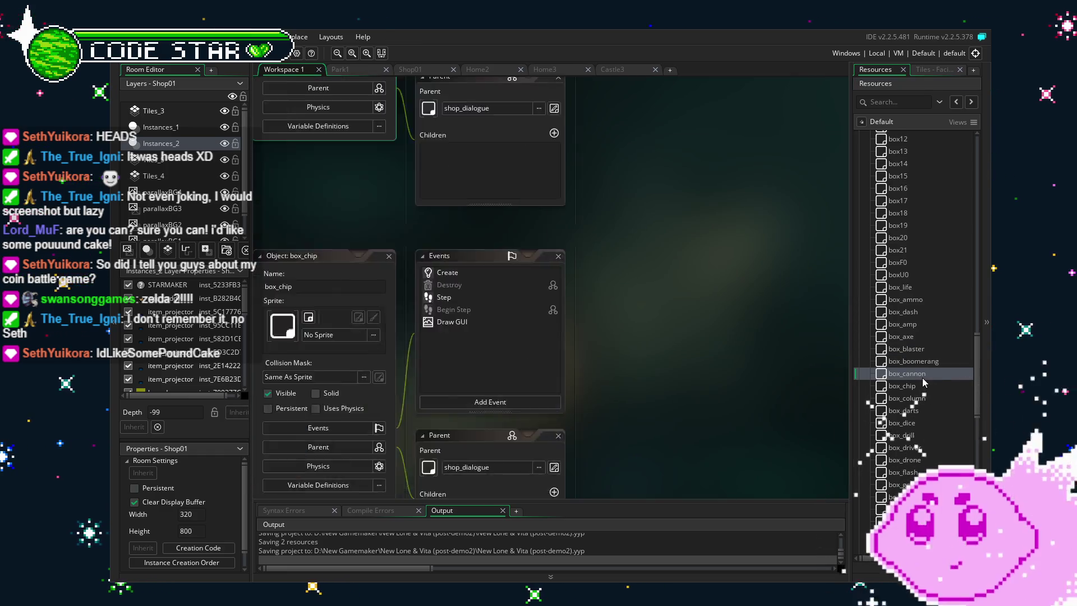
drag(607, 318, 512, 334)
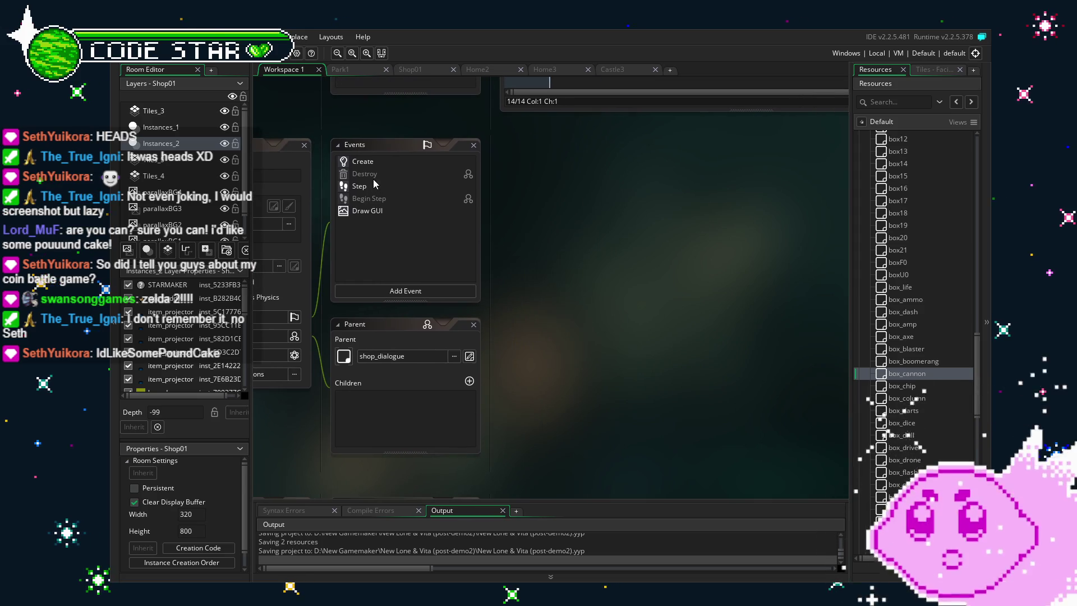
click(393, 163)
double_click(393, 166)
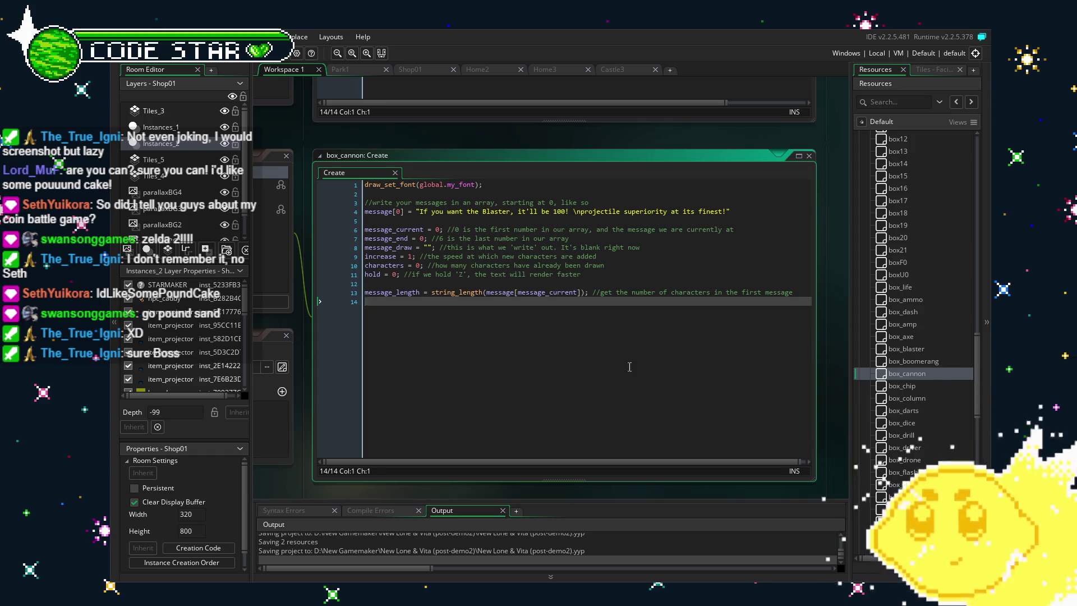
Delete the Blaster text on line 4 so box_cannon's message[0] reads ""
scroll(630, 367, left, 2)
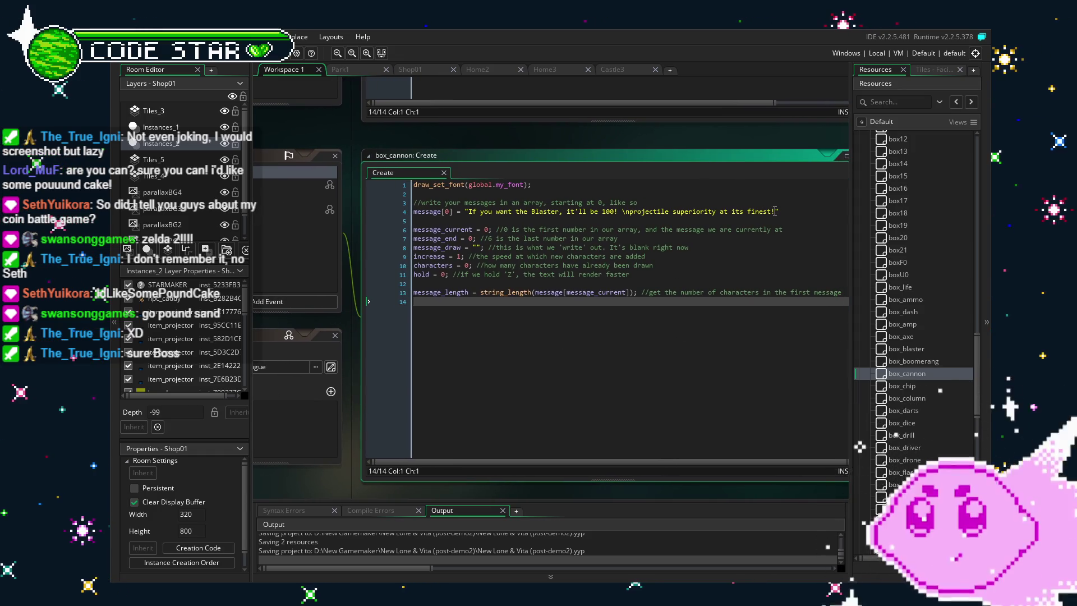
drag(776, 212, 478, 216)
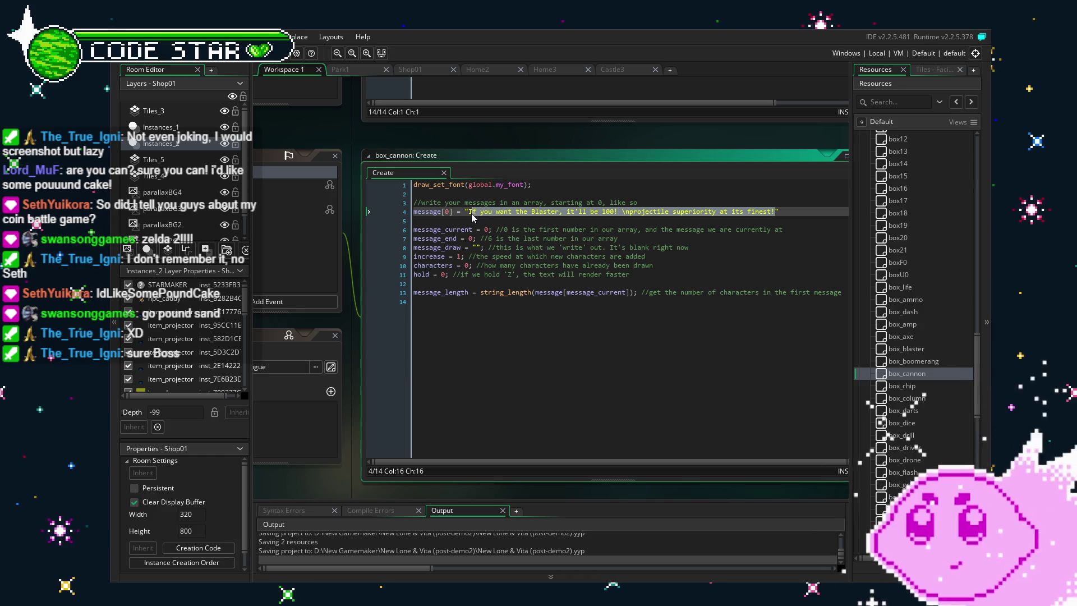
key(BackSpace)
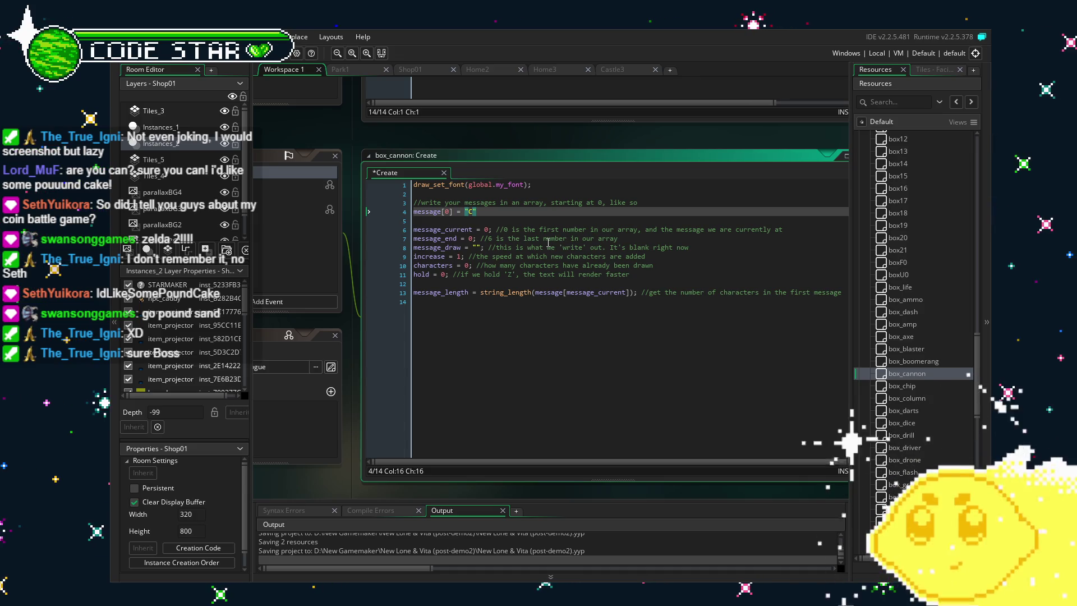
key(BackSpace)
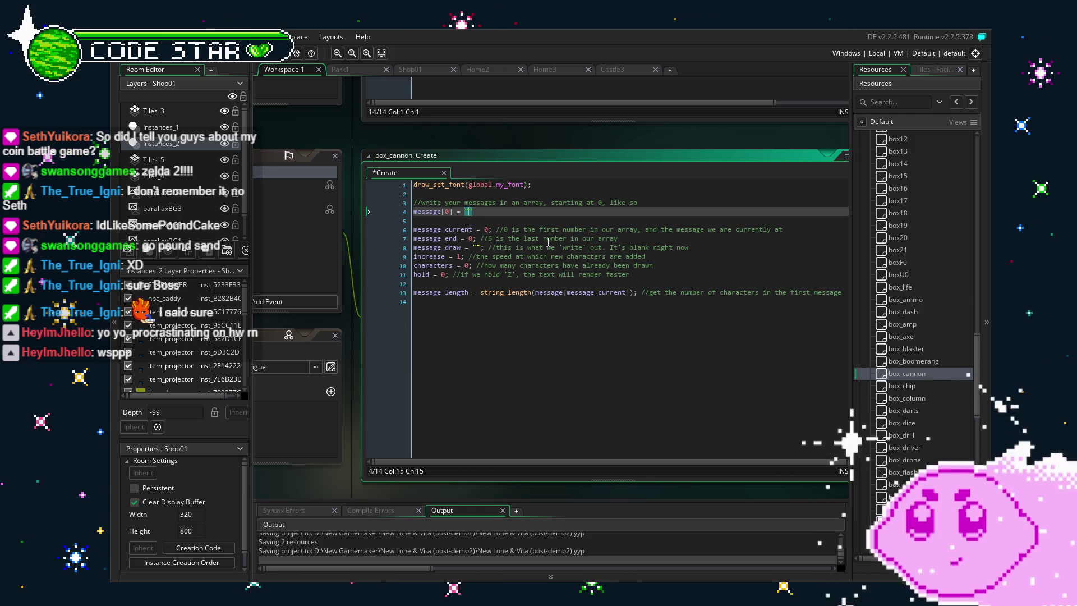
click(547, 374)
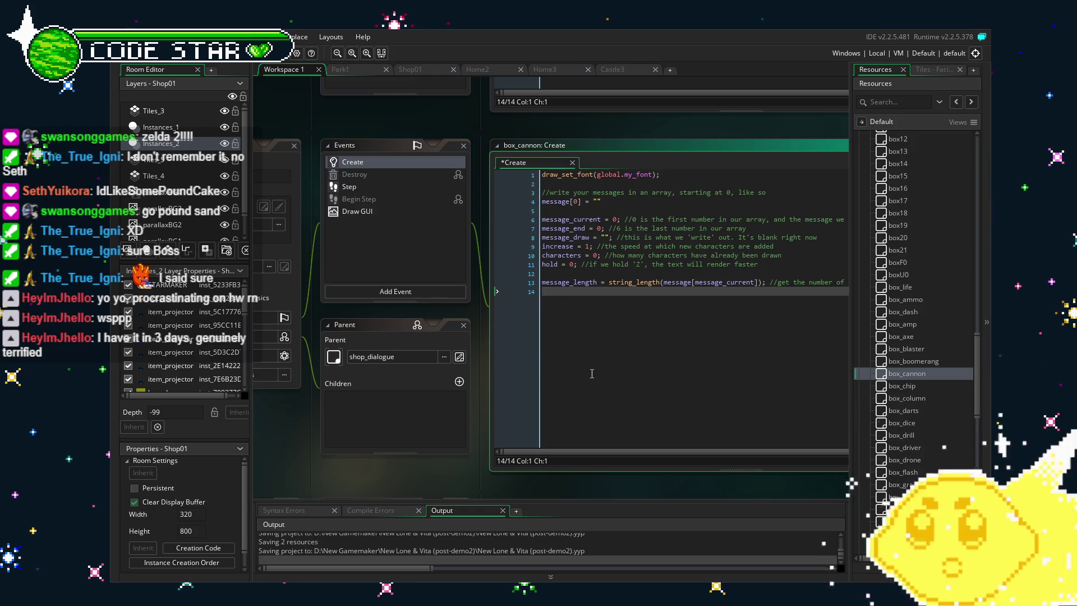
click(599, 195)
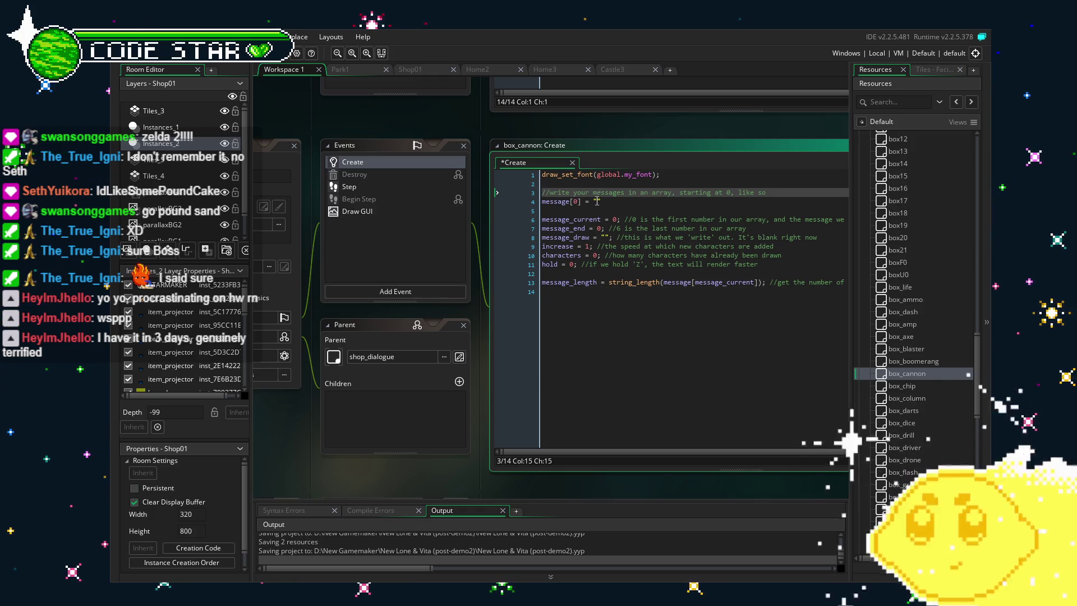
click(598, 202)
click(602, 406)
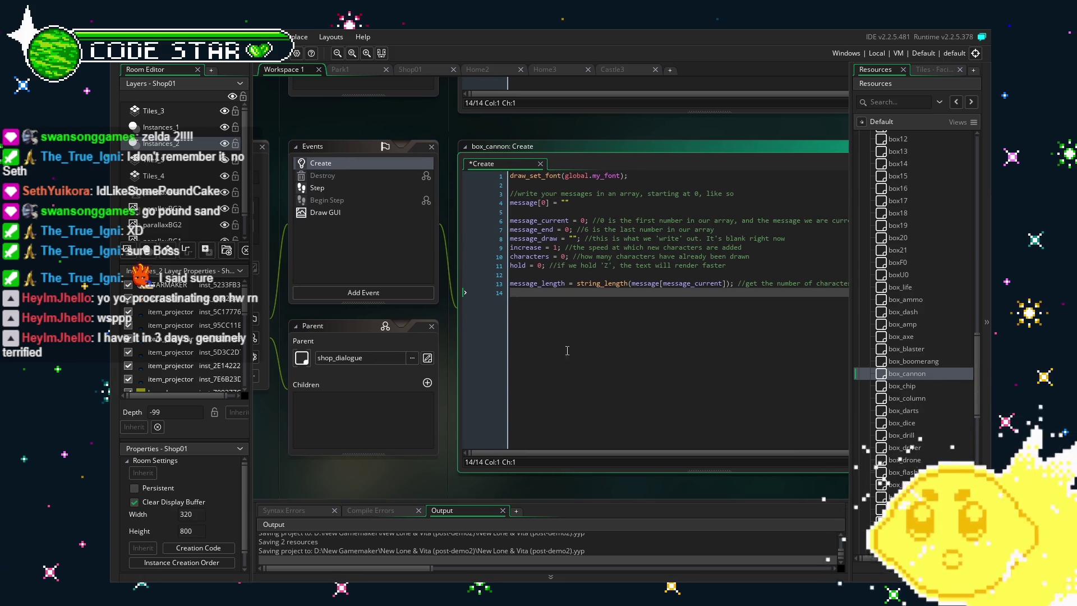
click(564, 203)
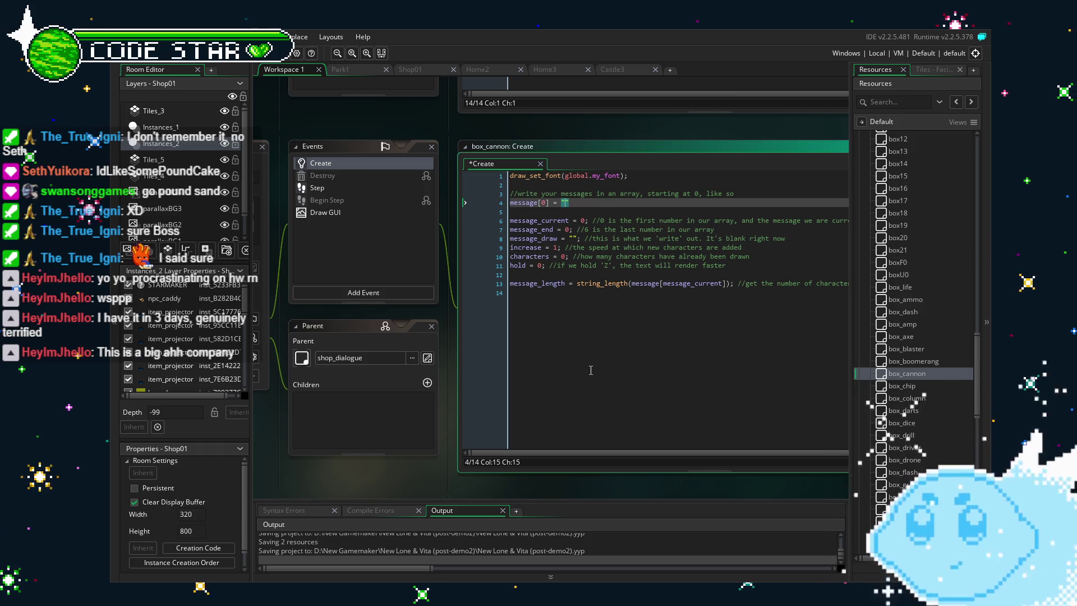
drag(581, 395, 541, 395)
click(523, 205)
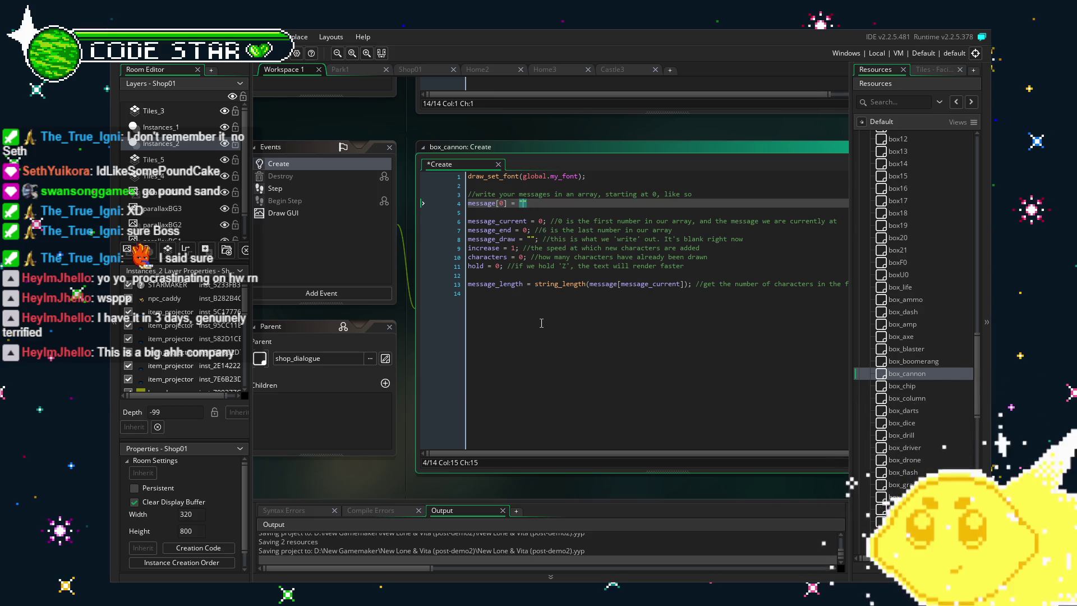
mouse_move(382, 456)
mouse_down()
mouse_move(454, 452)
mouse_move(415, 449)
mouse_up()
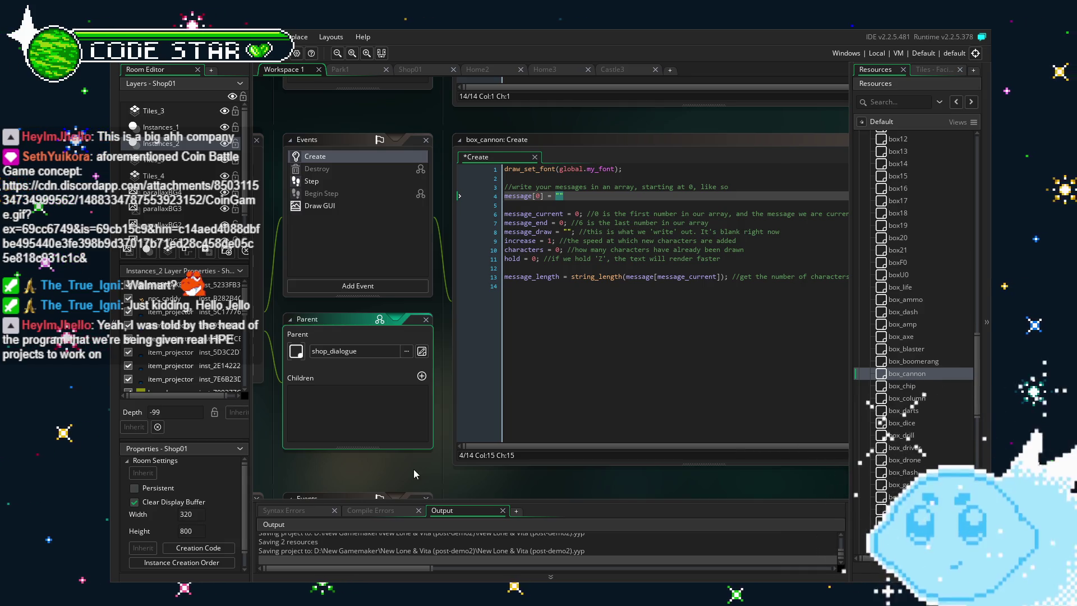
drag(434, 478, 418, 478)
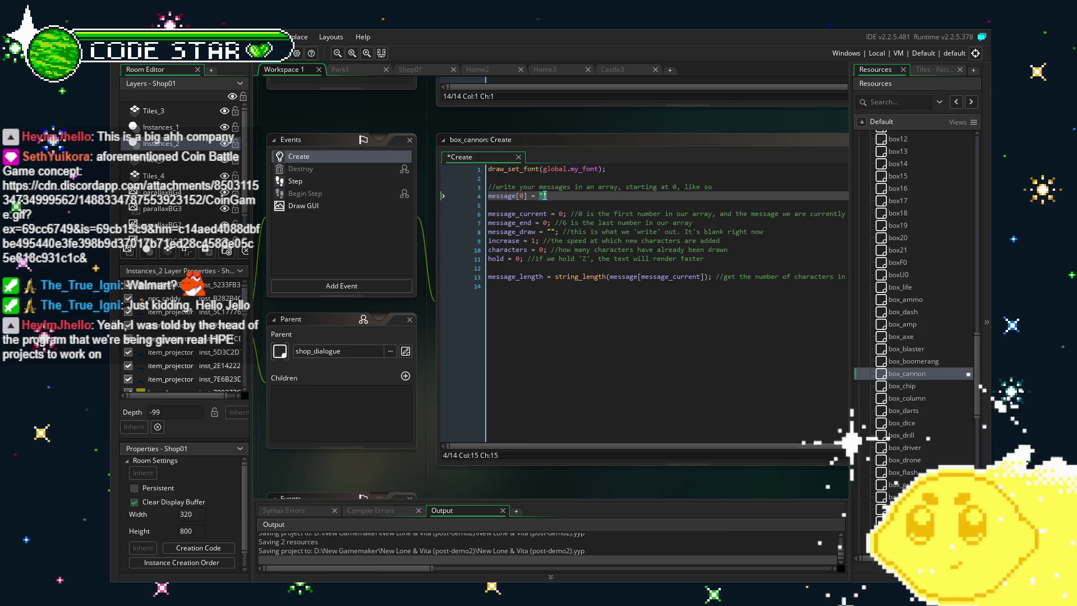
click(559, 399)
click(559, 399)
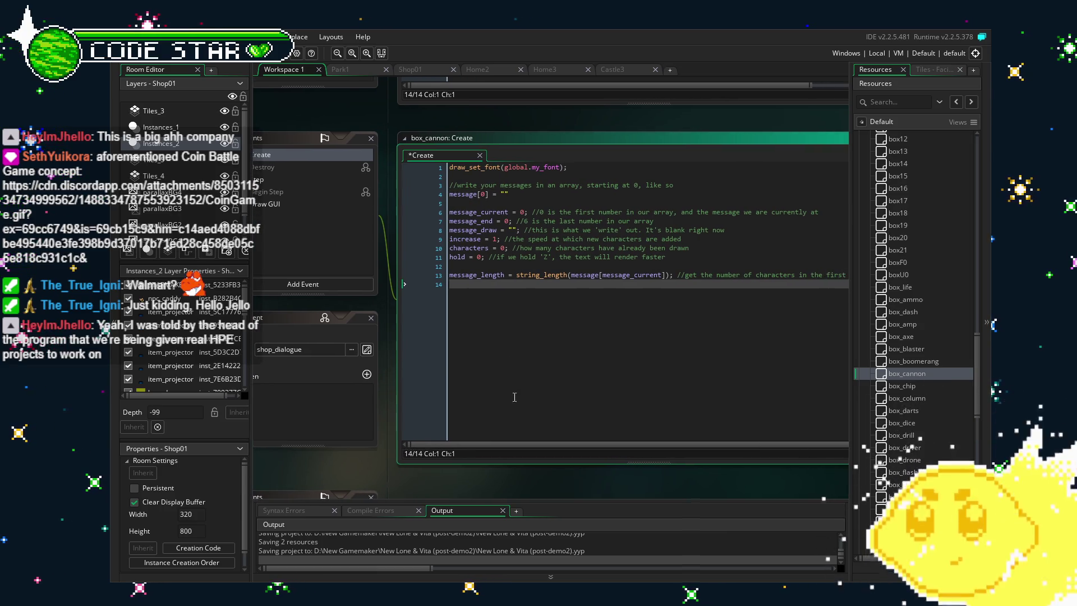
click(504, 194)
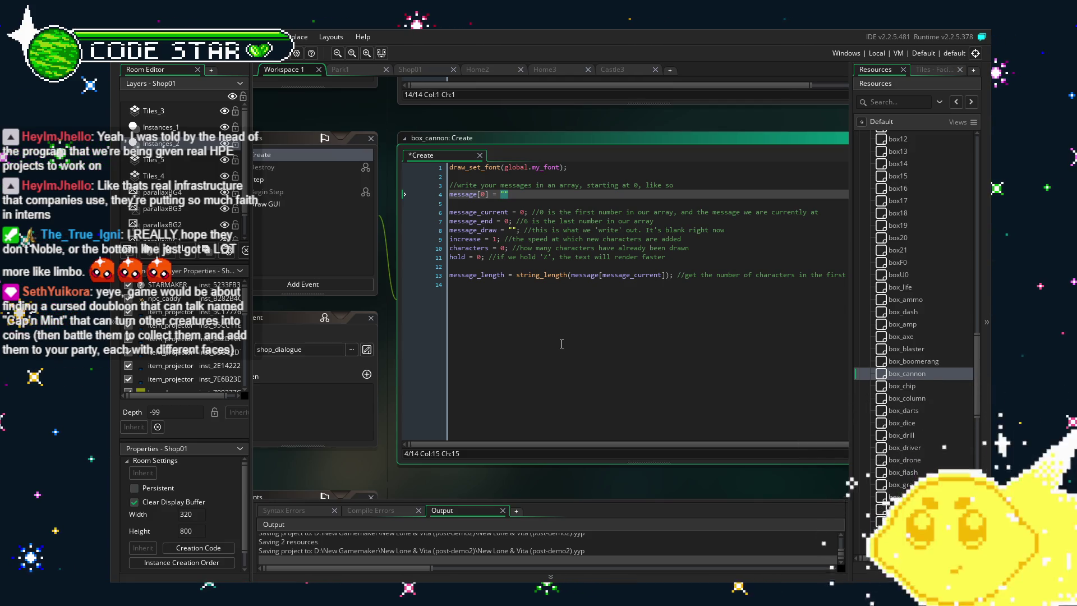
Place the cursor inside the empty quotes of box_cannon's message[0] on line 4
click(499, 382)
mouse_move(494, 387)
mouse_down()
mouse_move(511, 389)
mouse_move(536, 361)
mouse_up()
click(498, 196)
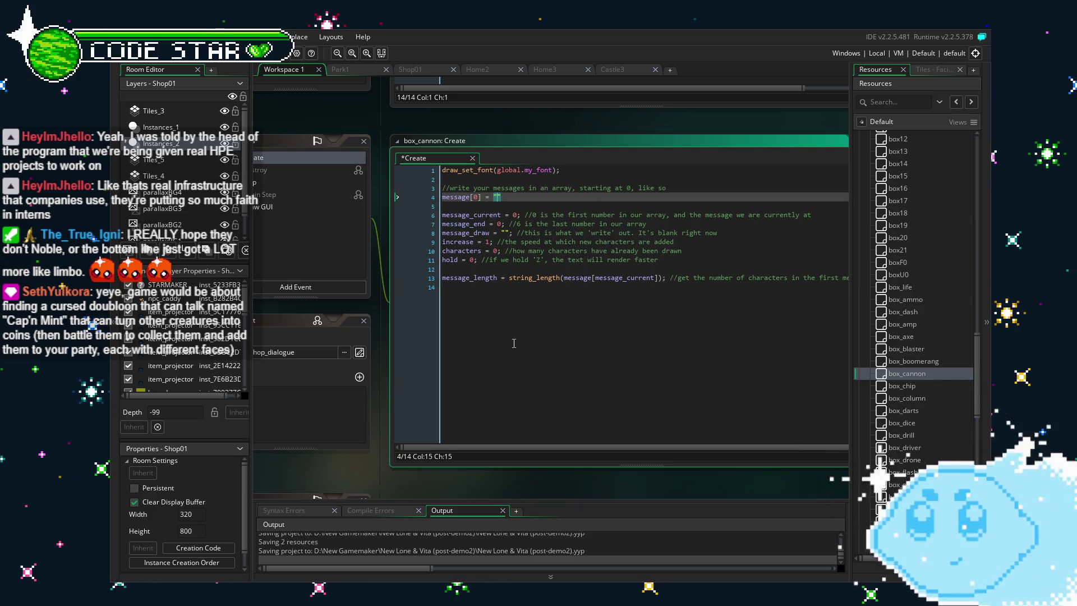
drag(514, 343, 743, 326)
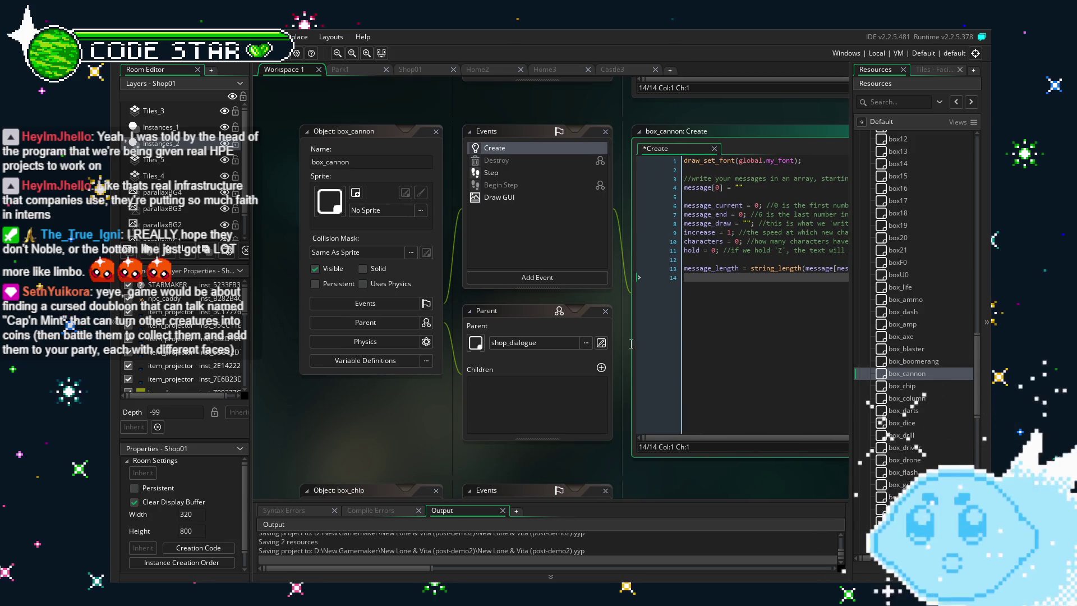
drag(653, 440, 448, 439)
click(540, 186)
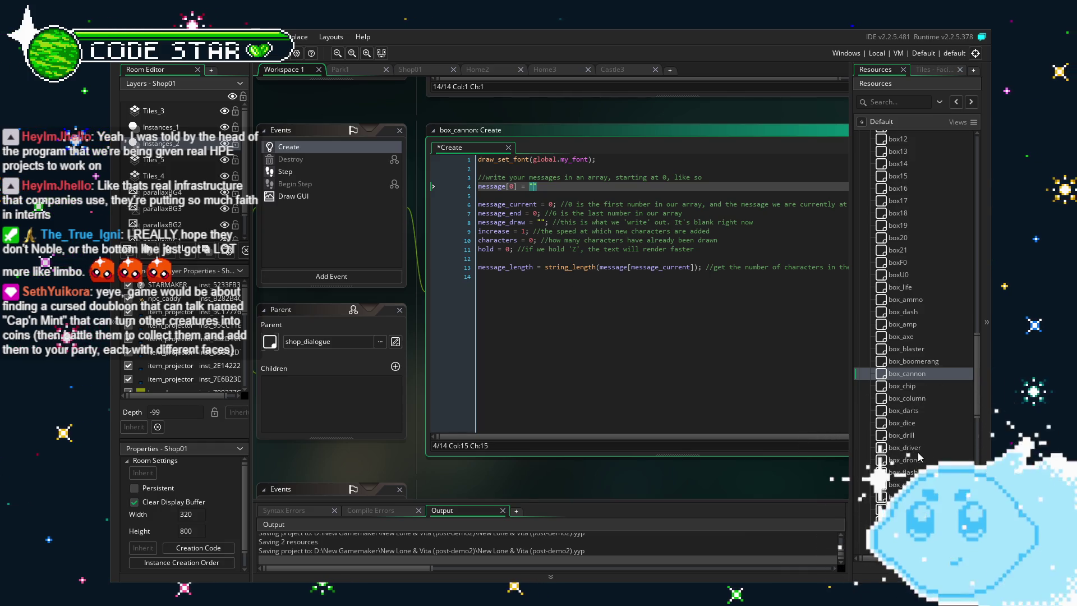
double_click(918, 425)
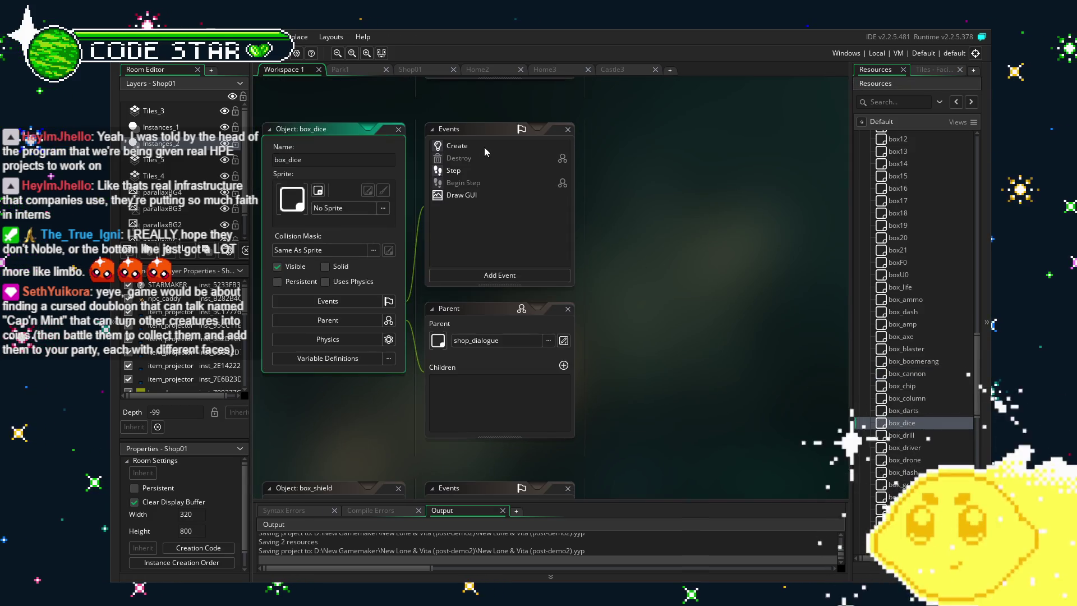
double_click(927, 364)
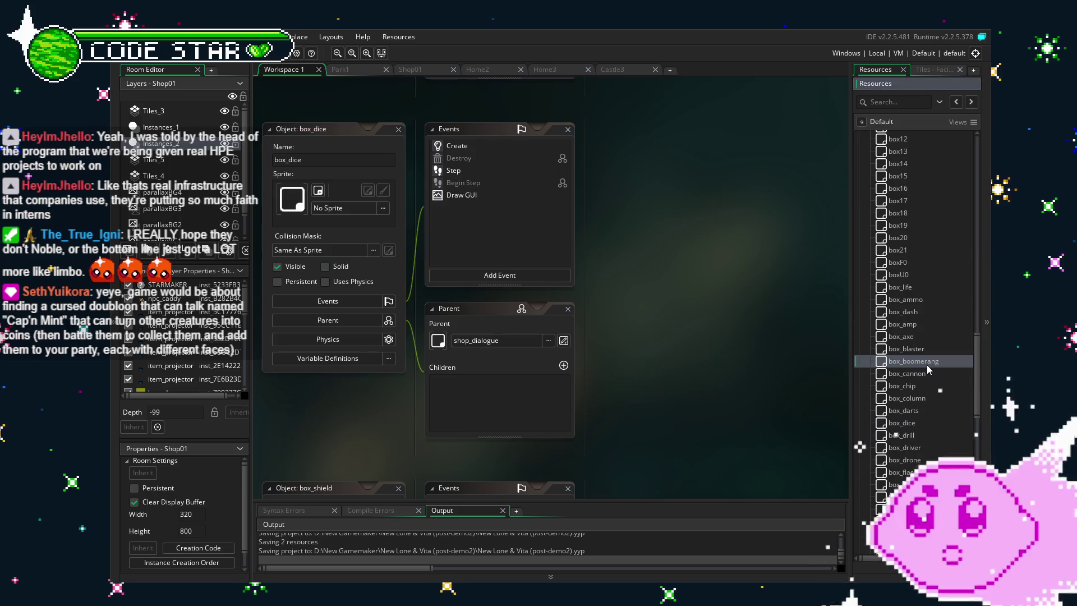
double_click(460, 146)
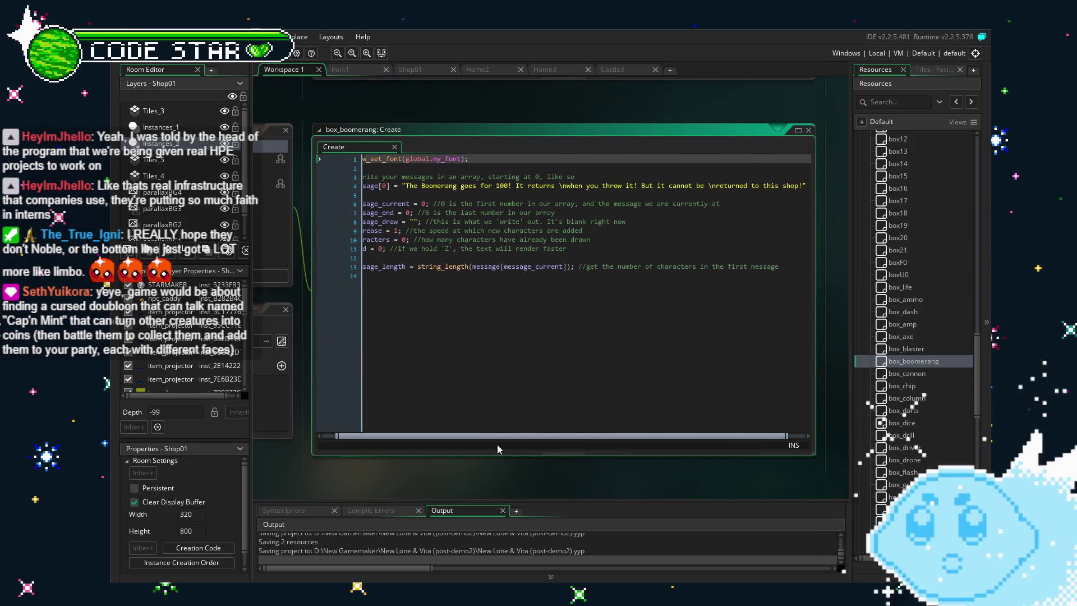
scroll(493, 446, right, 3)
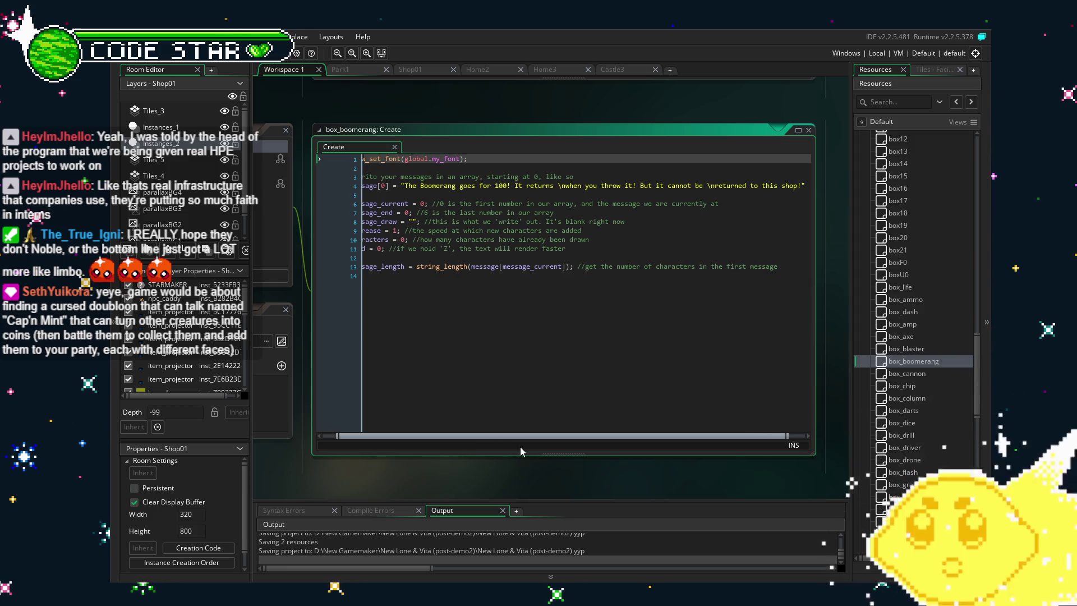
scroll(483, 478, left, 2)
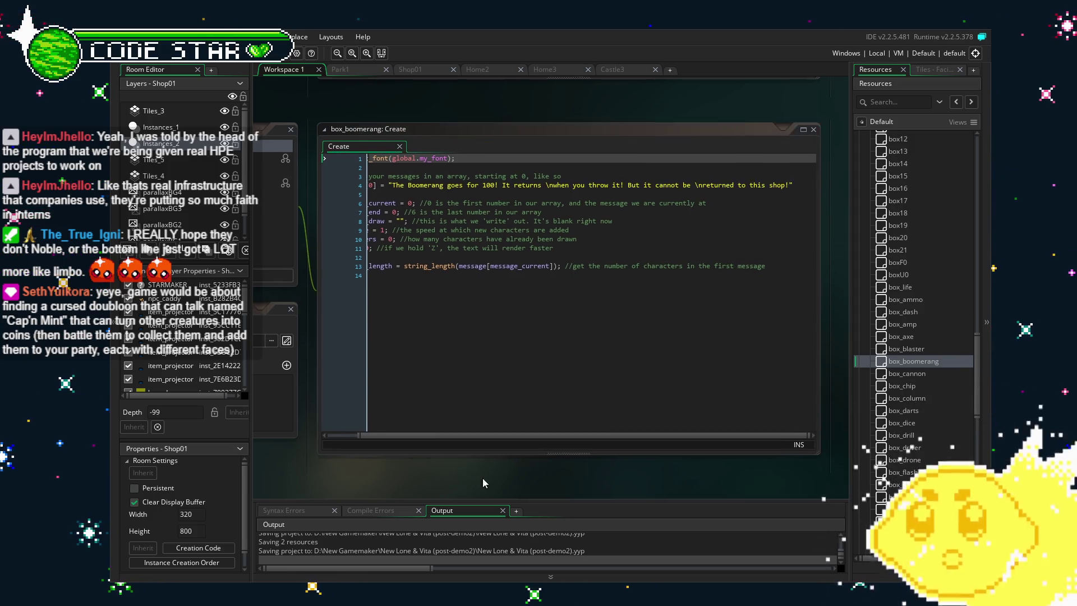
scroll(915, 466, up, 5)
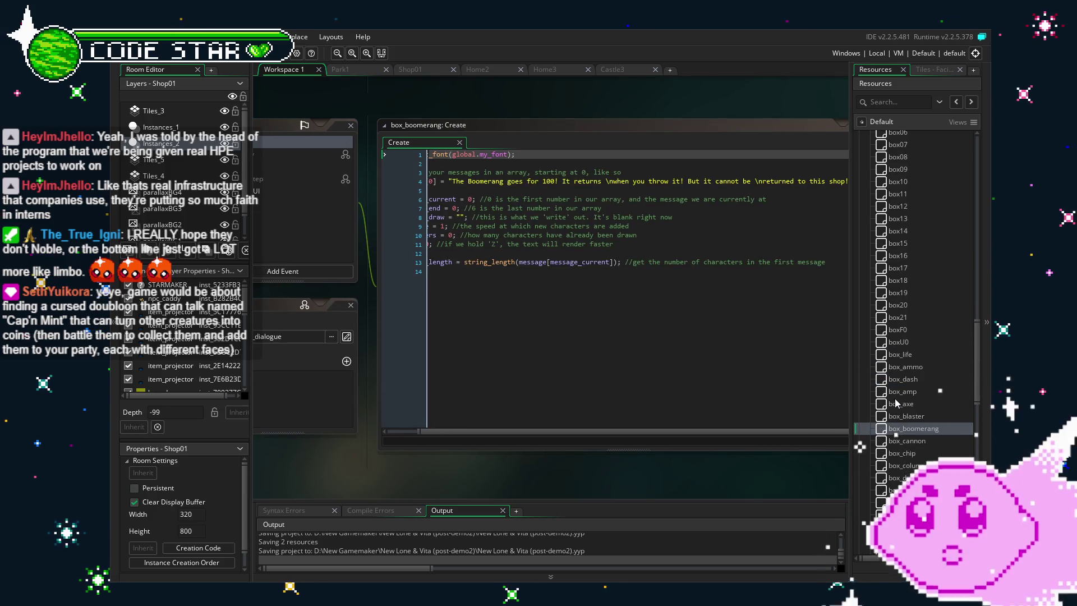
scroll(915, 467, down, 6)
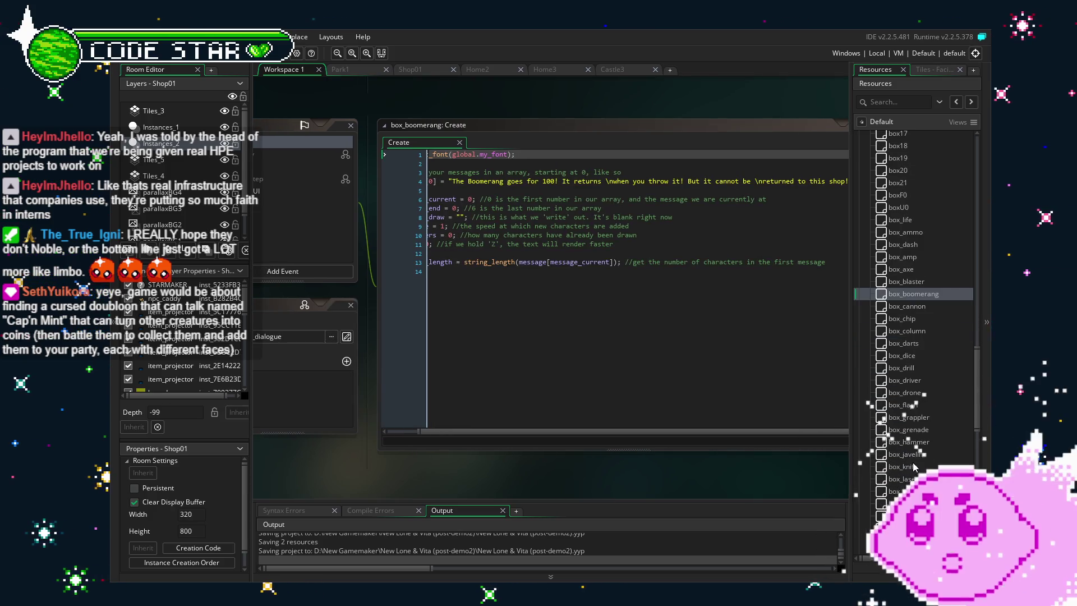
double_click(917, 307)
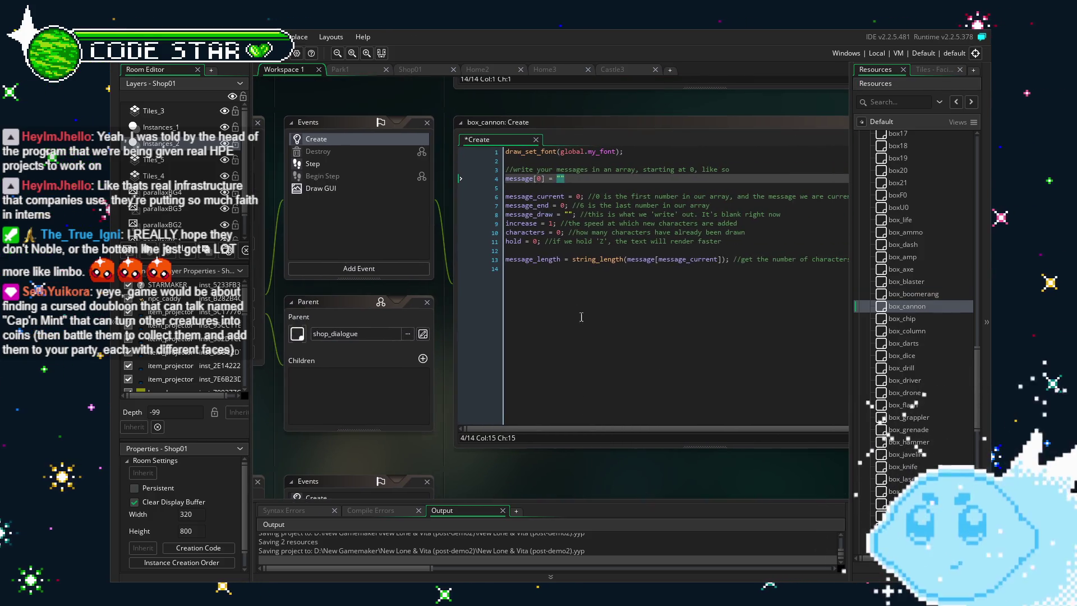
Draft box_cannon's message[0] as "I'm giving this baby away for"
click(563, 178)
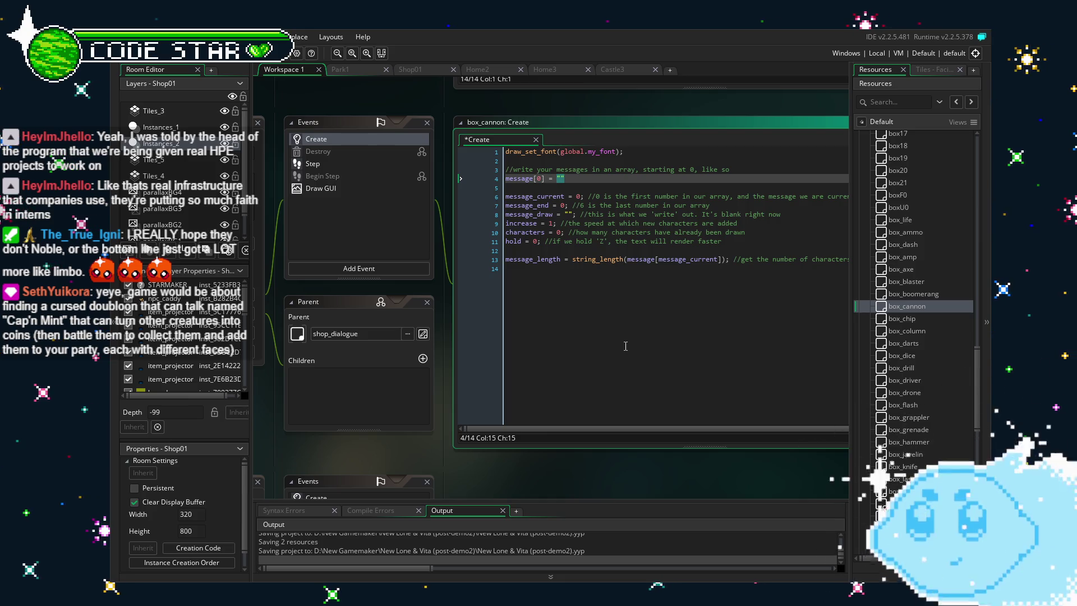
text(300 chips)
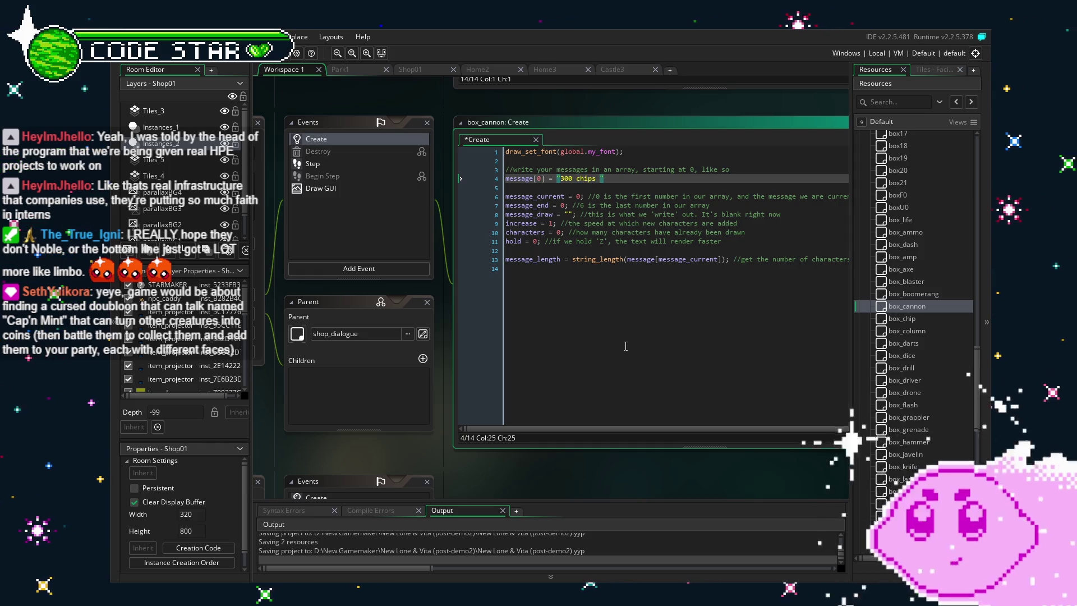
text( for)
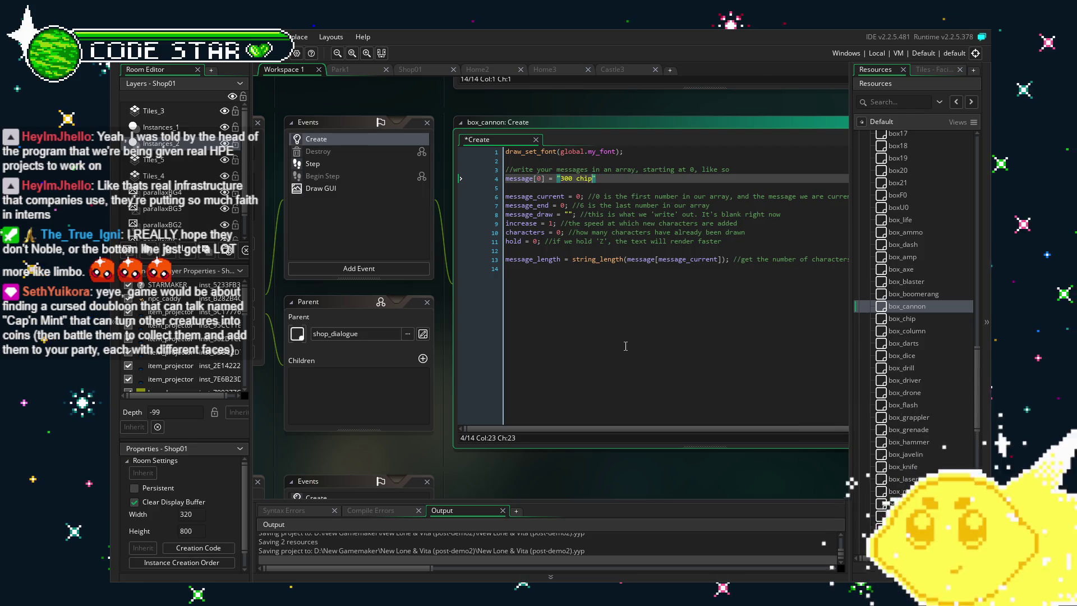
text(s)
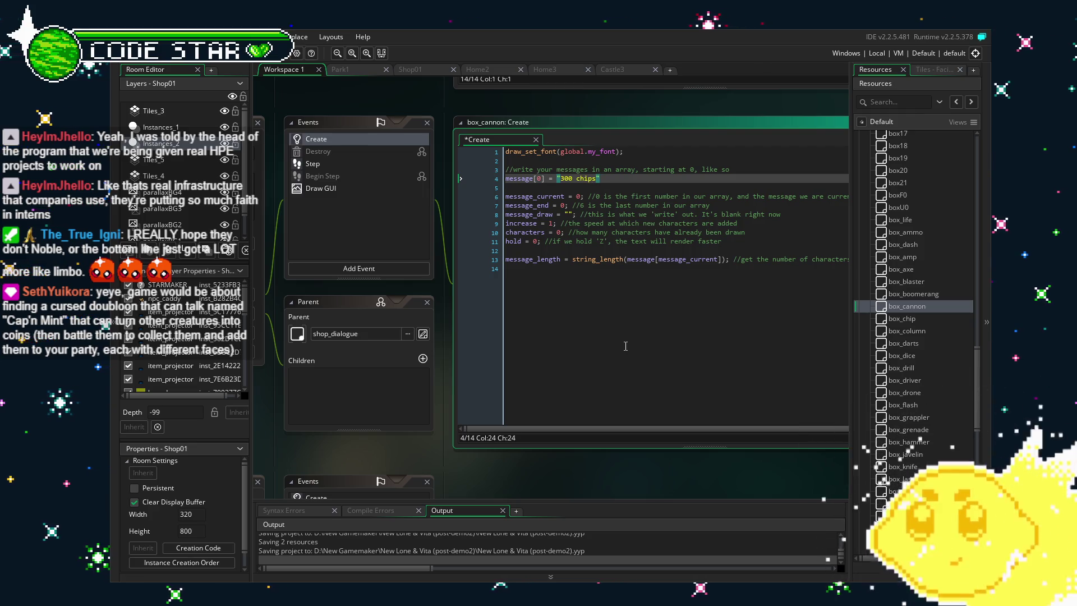
key(BackSpace)
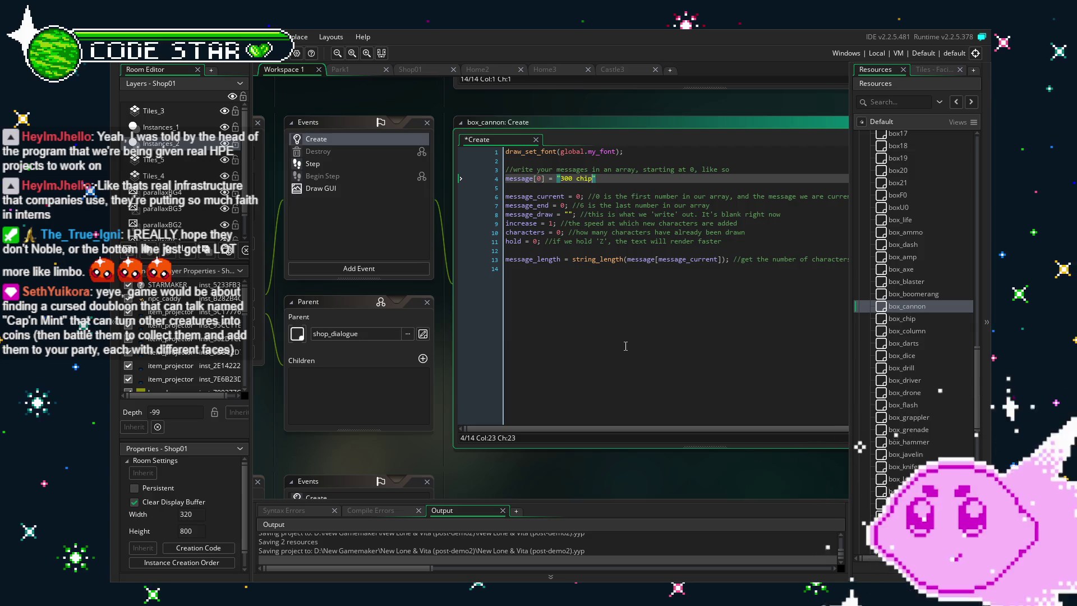
key(BackSpace)
key(BackSpace)
key(BackSpace)
text('ll)
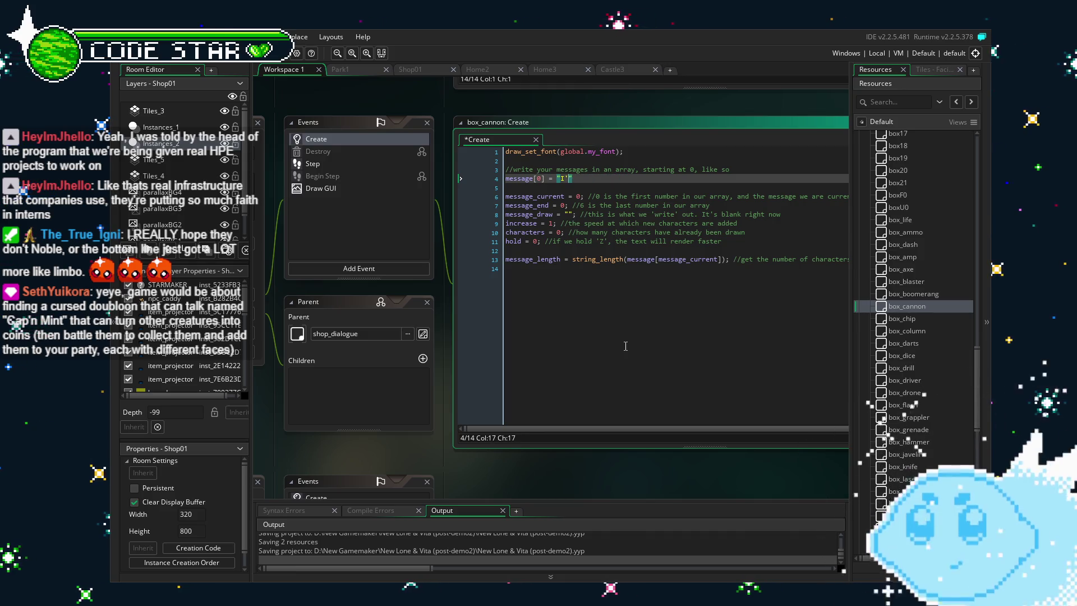
text(m giv)
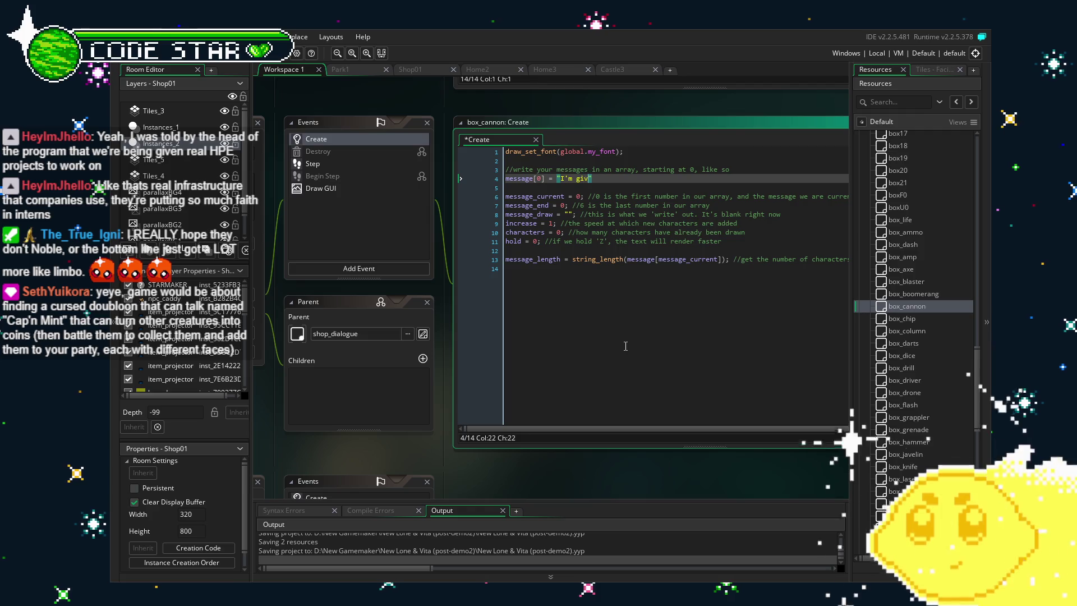
text(ing this baby away for)
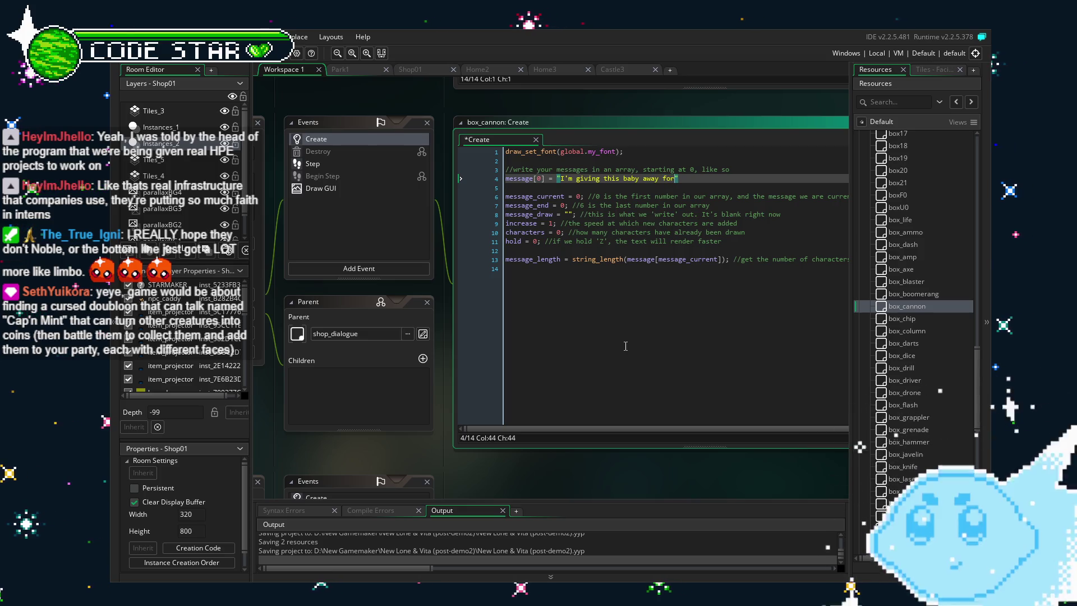
Paste the Blaster message onto a new line below the line 3 comment
click(744, 170)
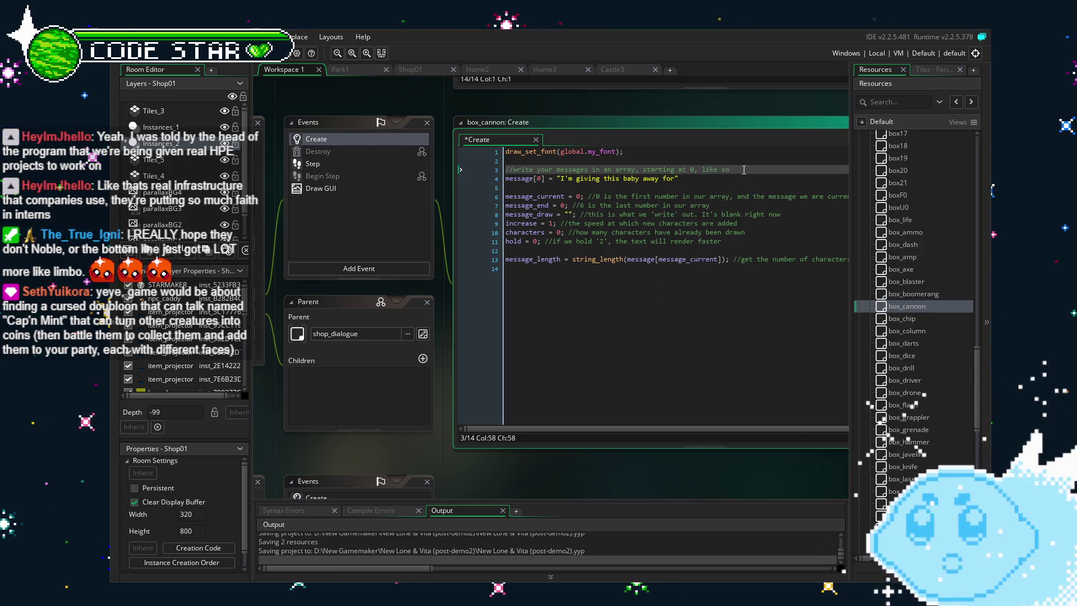
key(Return)
text(message[0] = "If you want the Blaster, it'll be 100! \nprojectile superiority at its finest!")
Extend box_cannon's draft message with " 300!\nThe Cannon"
click(638, 335)
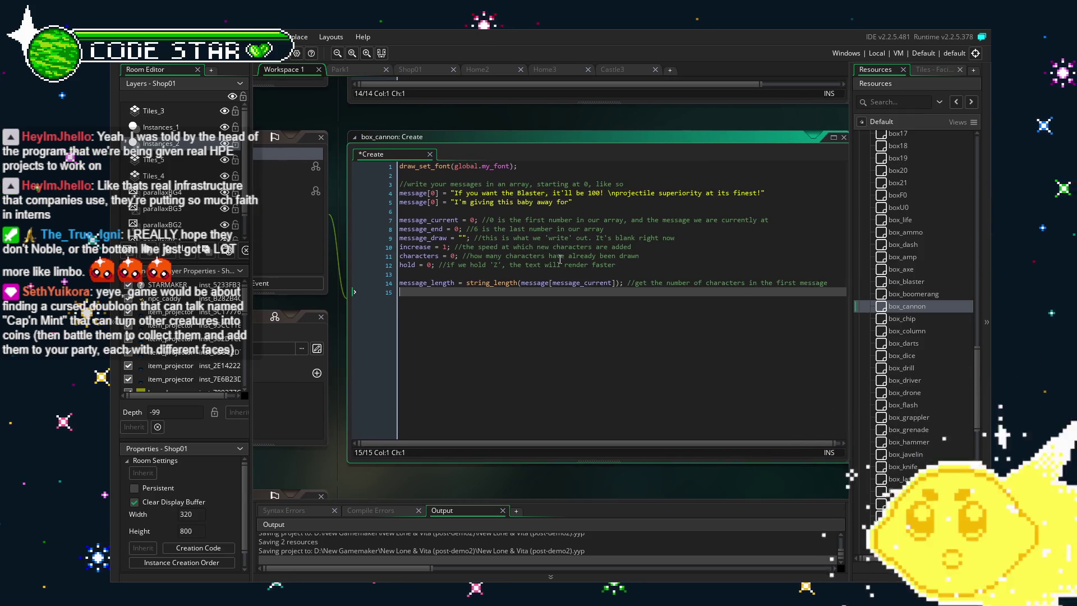
click(566, 204)
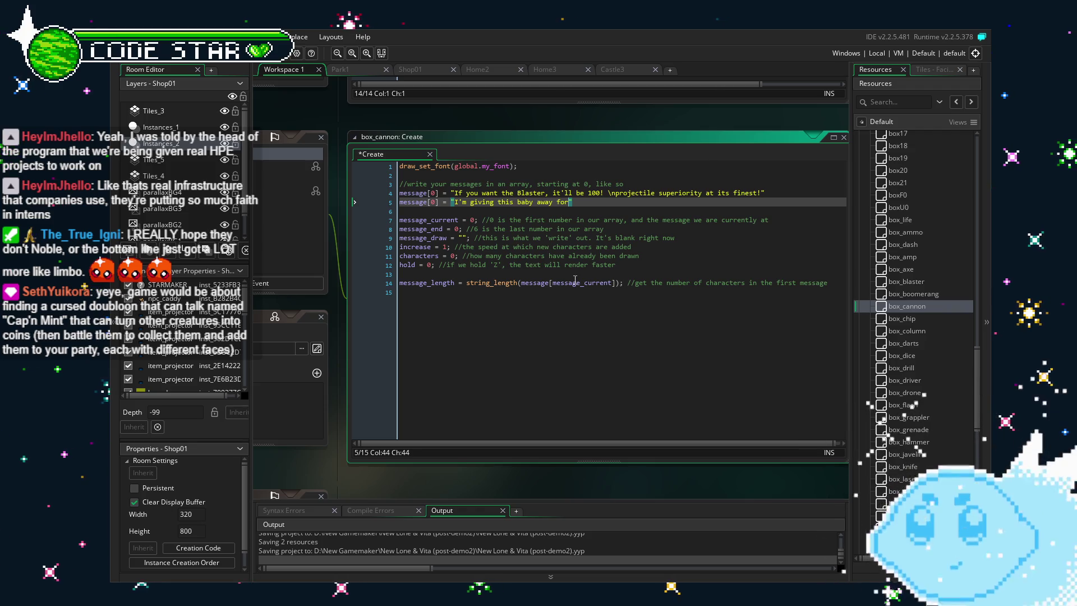
text(300!\)
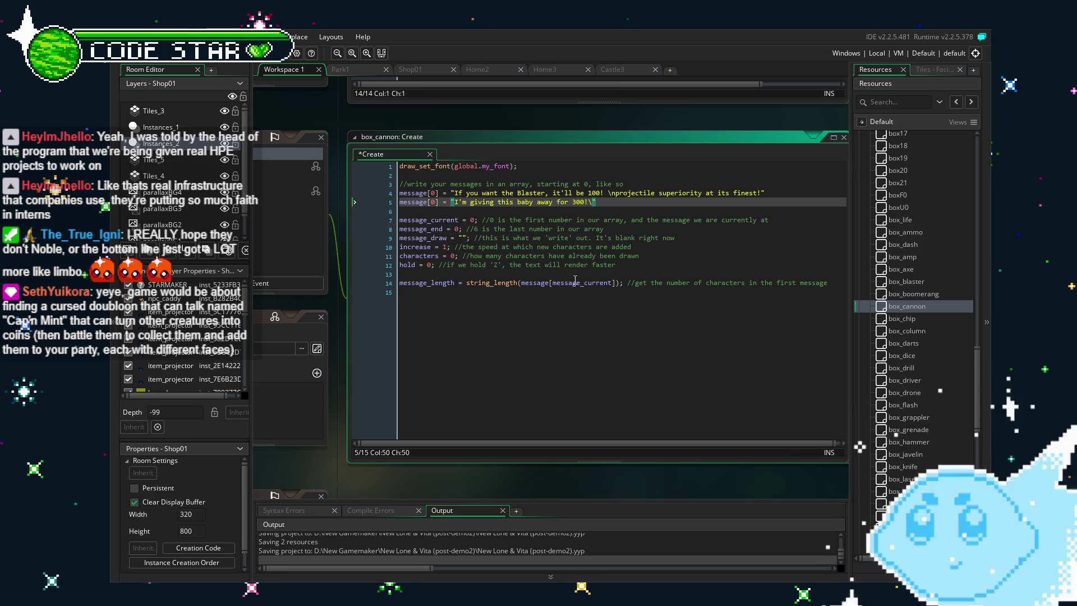
text(n)
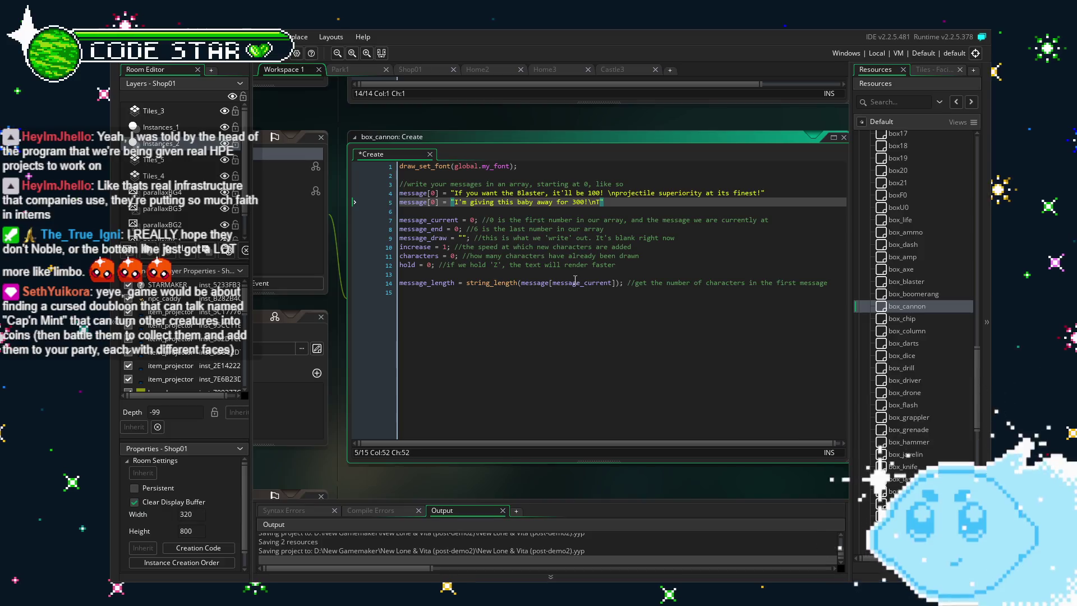
text(T)
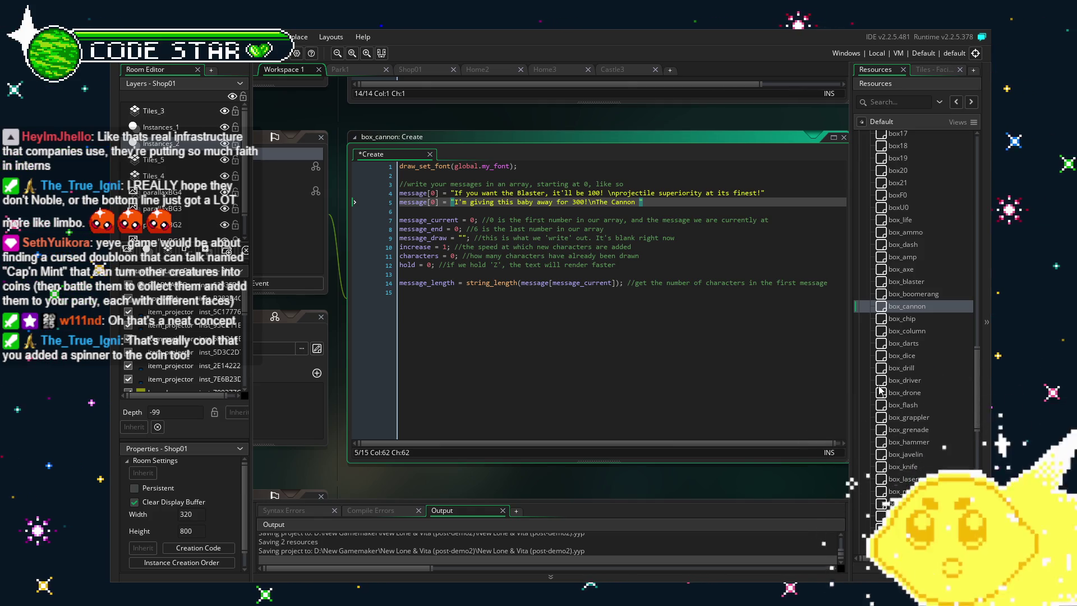
Open the box_hammer object's Create event code from Resources
scroll(914, 365, down, 2)
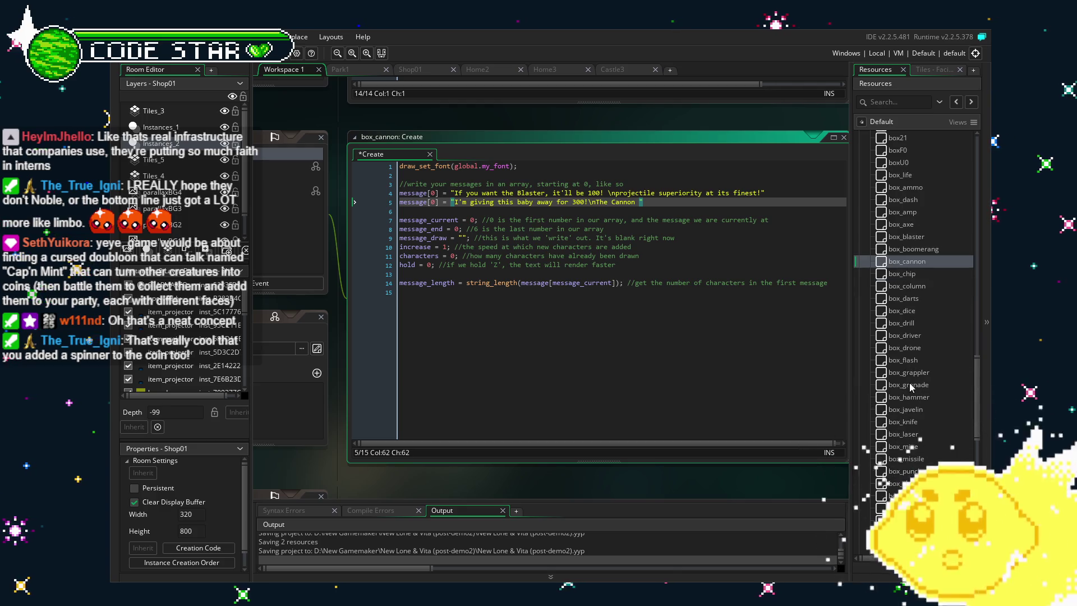
scroll(910, 382, down, 1)
double_click(914, 375)
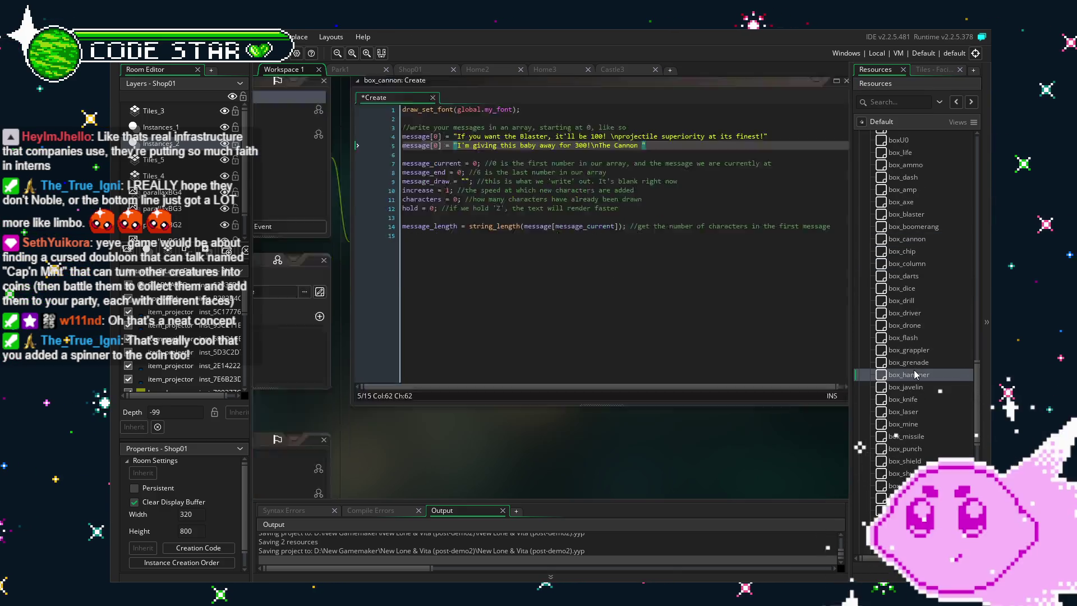
double_click(458, 146)
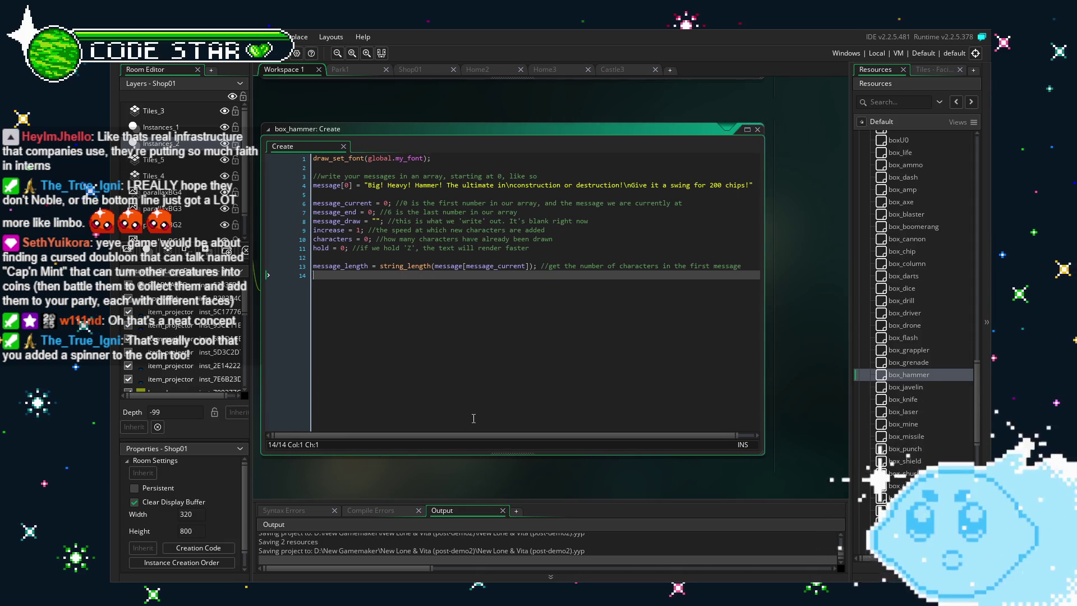
mouse_move(506, 418)
mouse_down()
mouse_move(588, 416)
mouse_move(556, 417)
mouse_up()
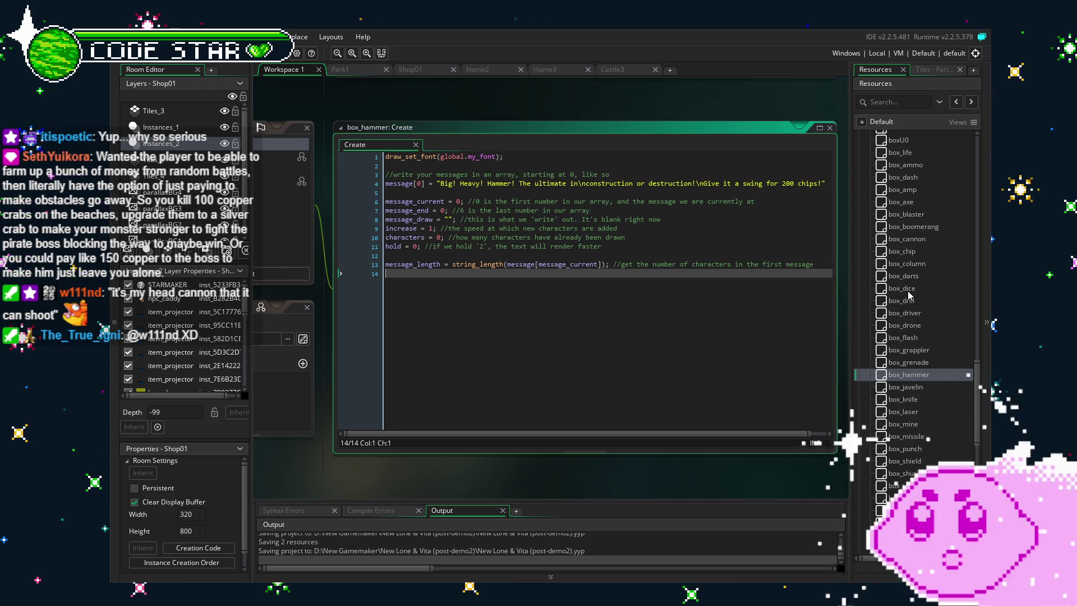
Reopen box_cannon's Create code and continue the message to "The Cannon is"
double_click(924, 239)
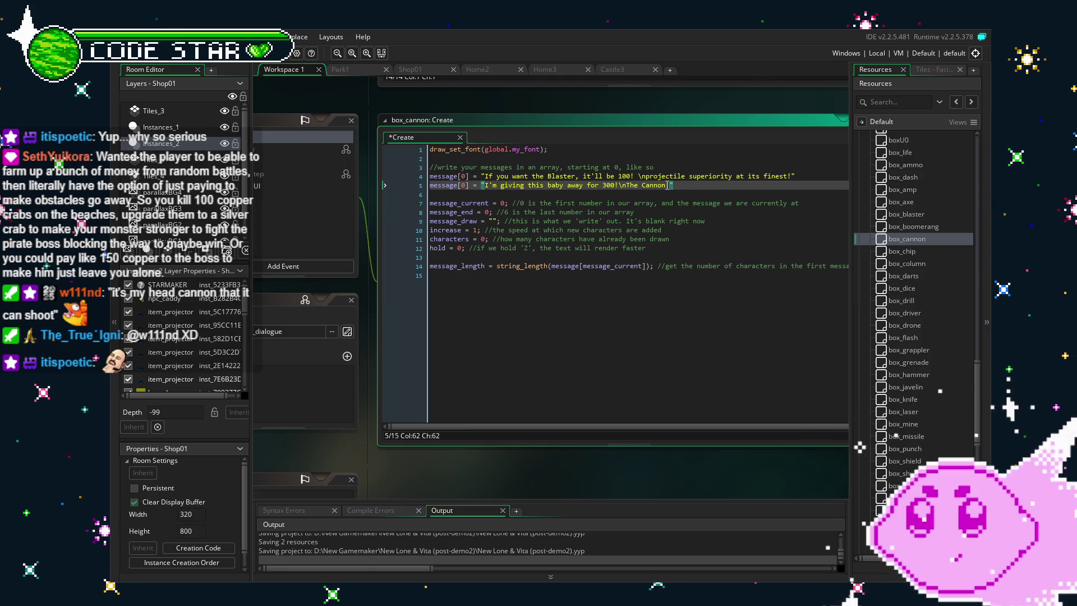
text(is)
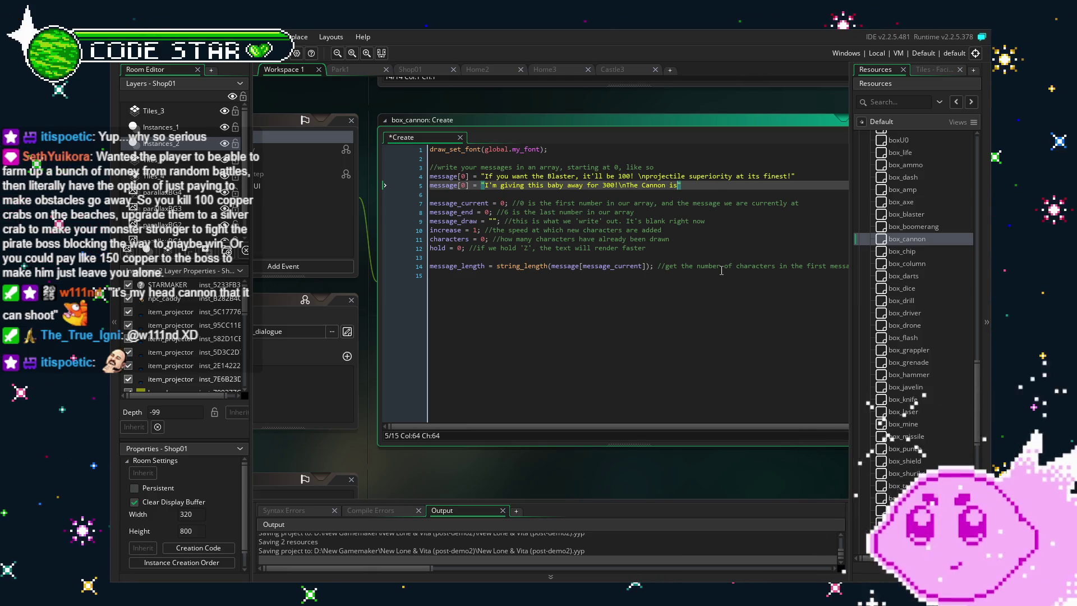
text( big, h)
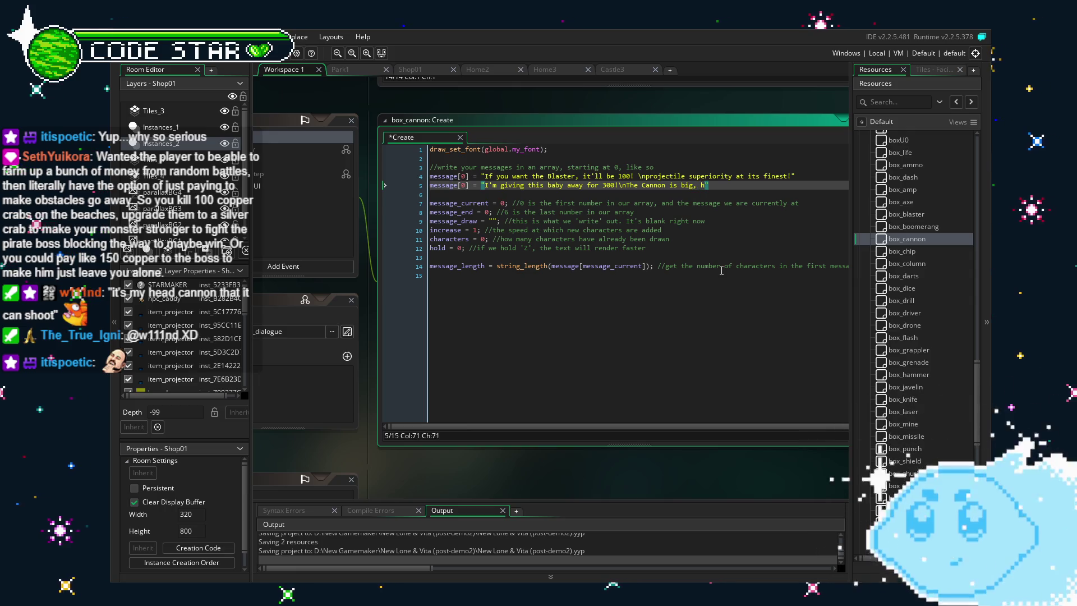
key(BackSpace)
key(BackSpace)
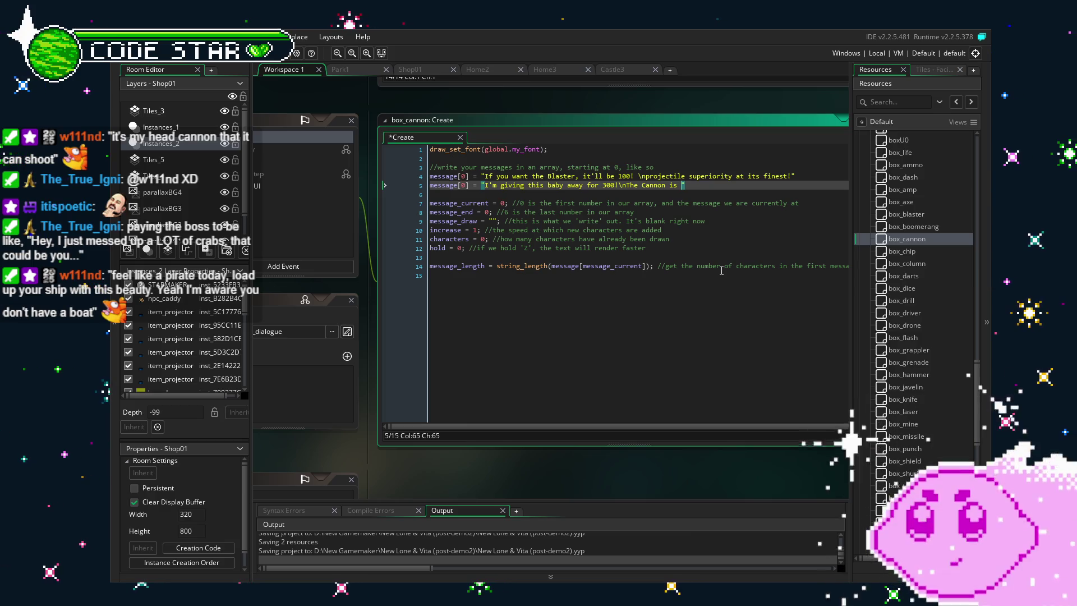
Rewrite box_cannon's message as the pirate pitch, ending "Yeah, I'm aware you don't have a boat."
key(BackSpace)
key(BackSpace)
key(BackSpace)
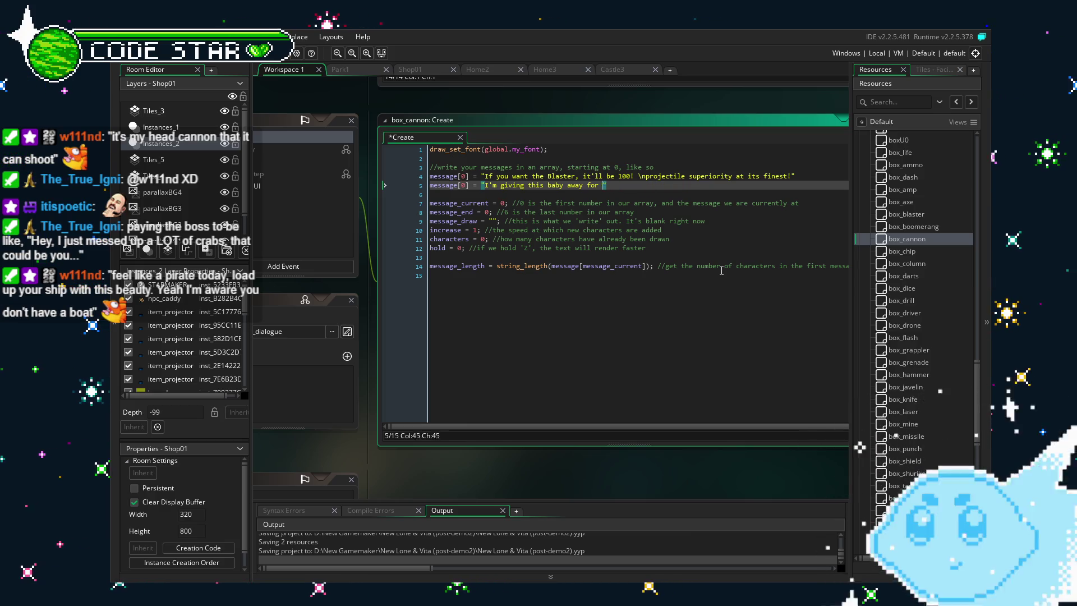
key(BackSpace)
key(BackSpace)
key(BackSpace)
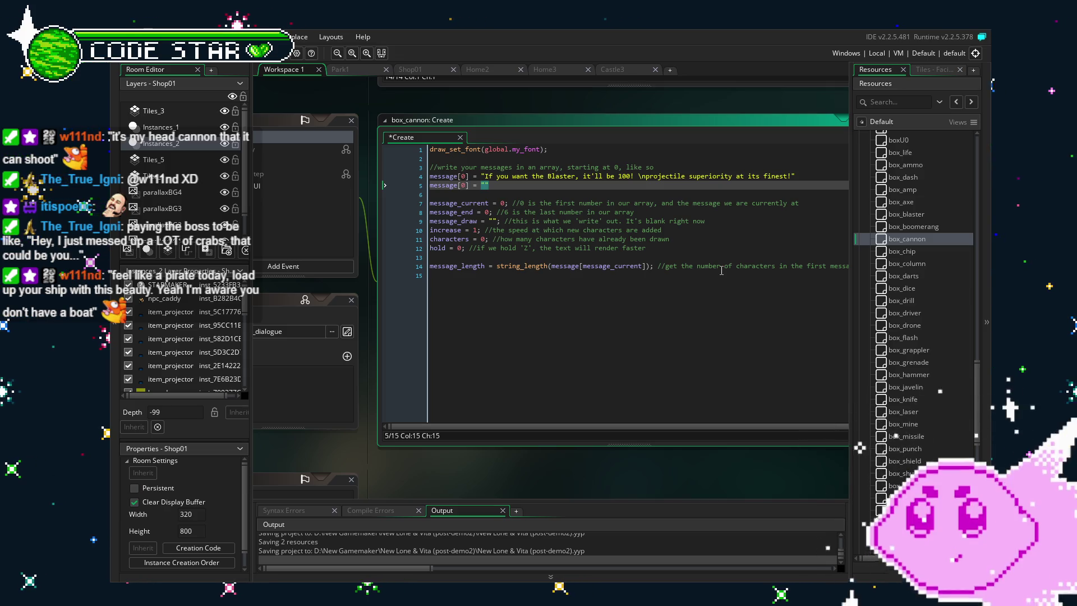
text(Wanna' feel like)
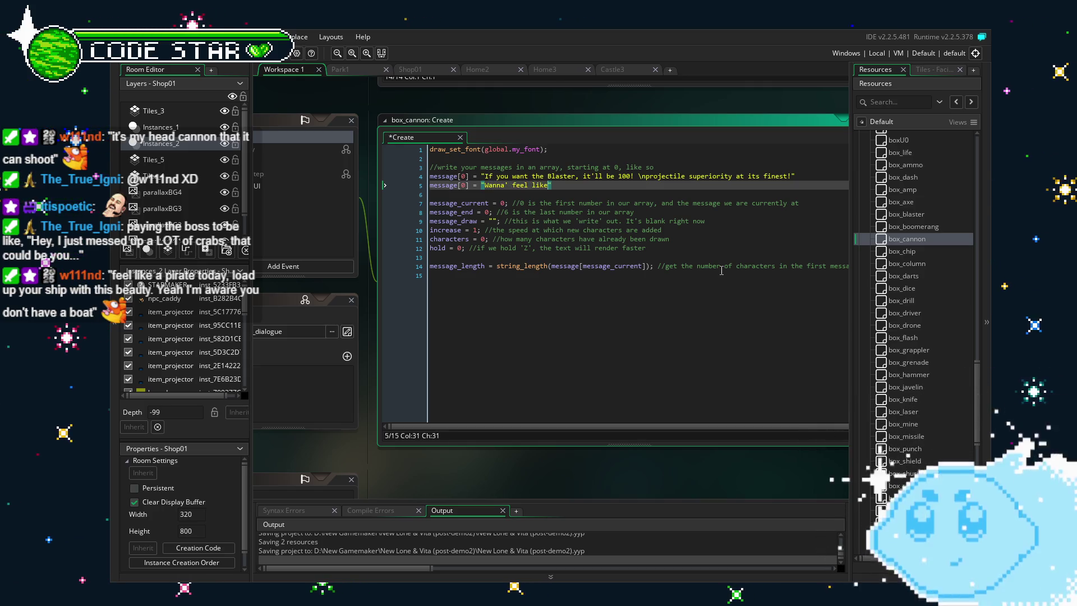
text( a pirat)
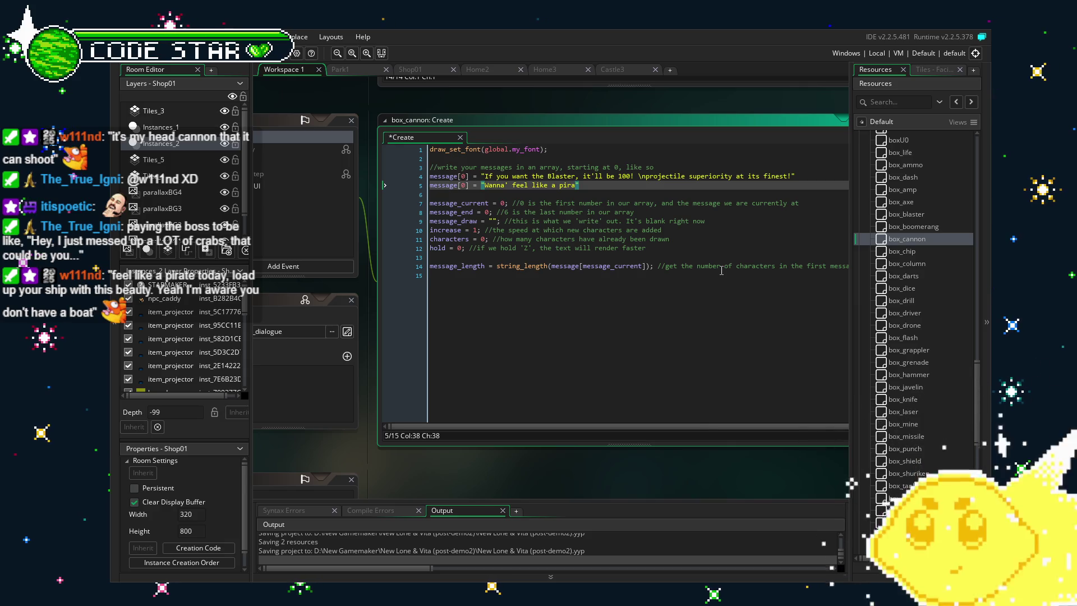
text(e)
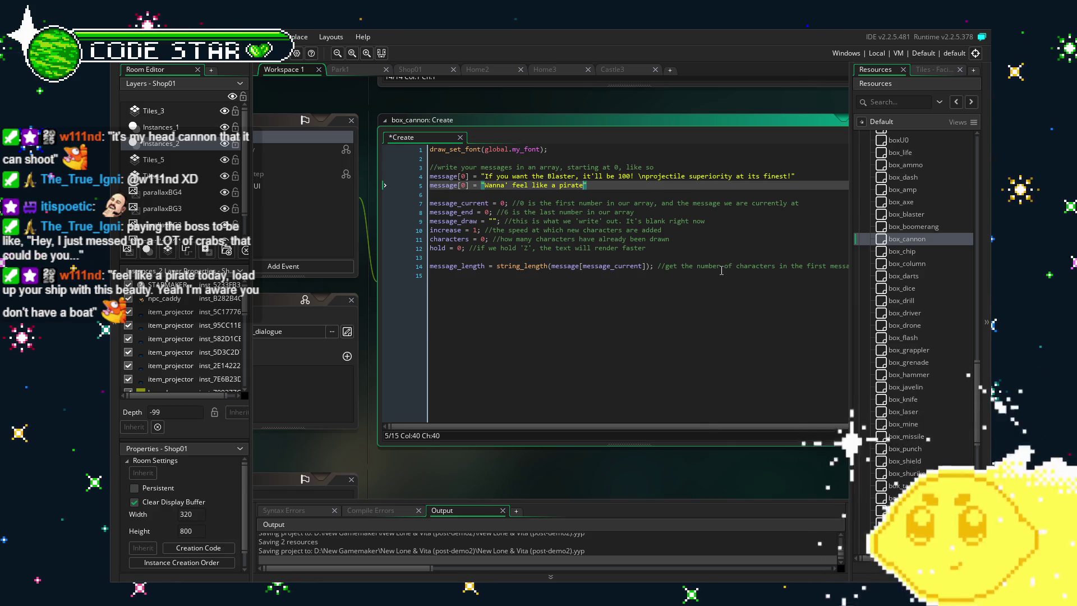
text(?)
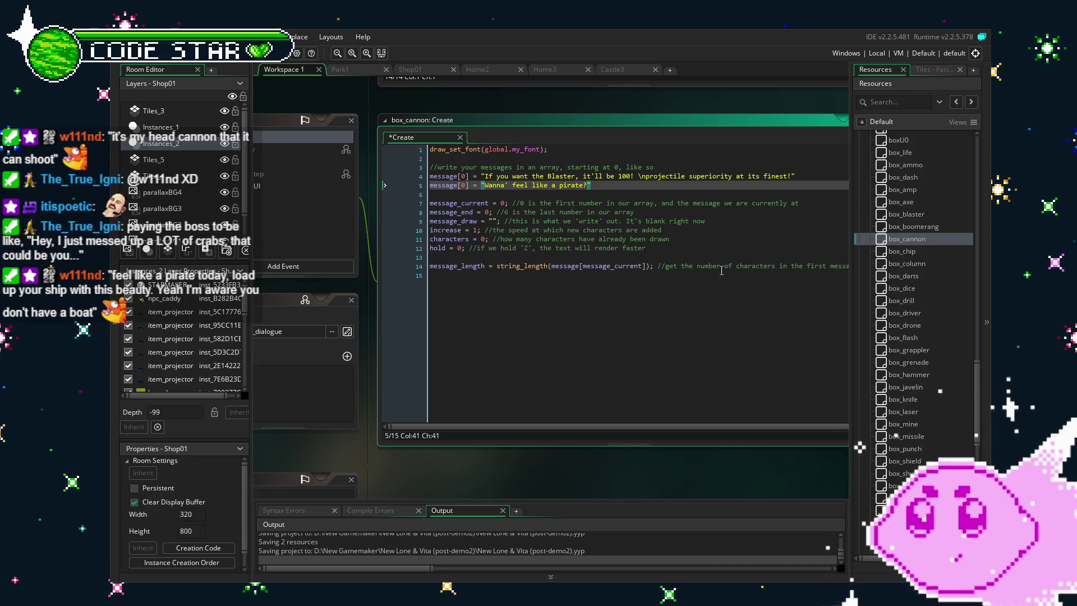
text( Then get)
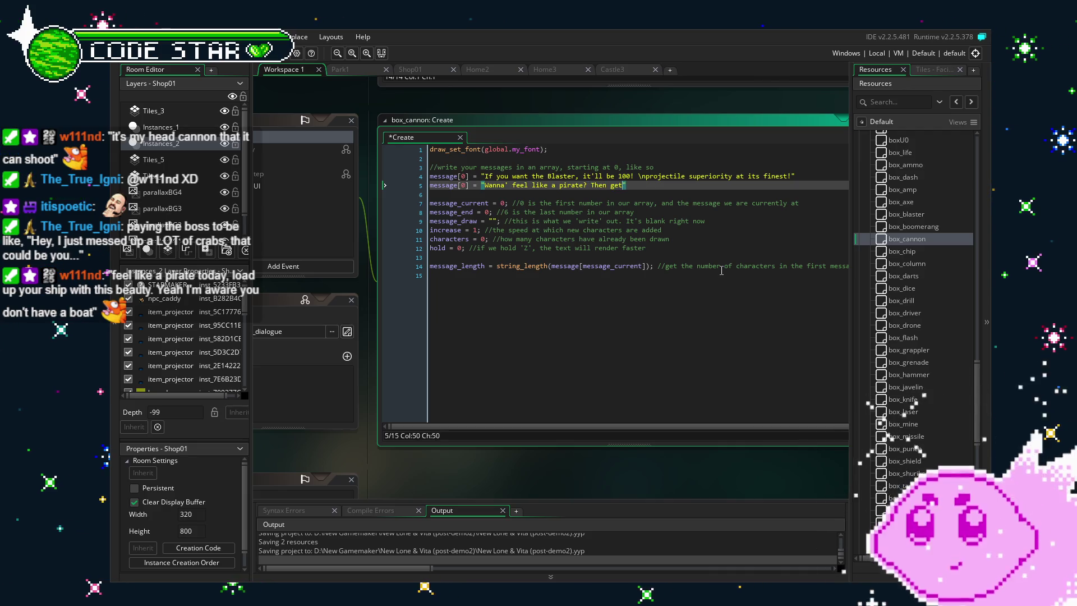
text( a\)
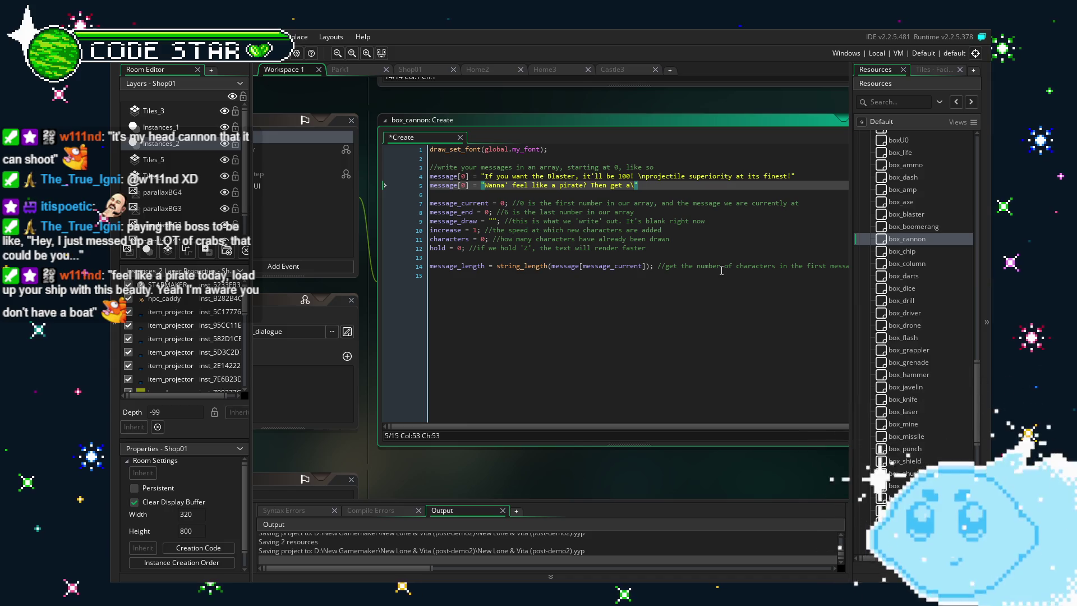
text(nload of this beauty! The C)
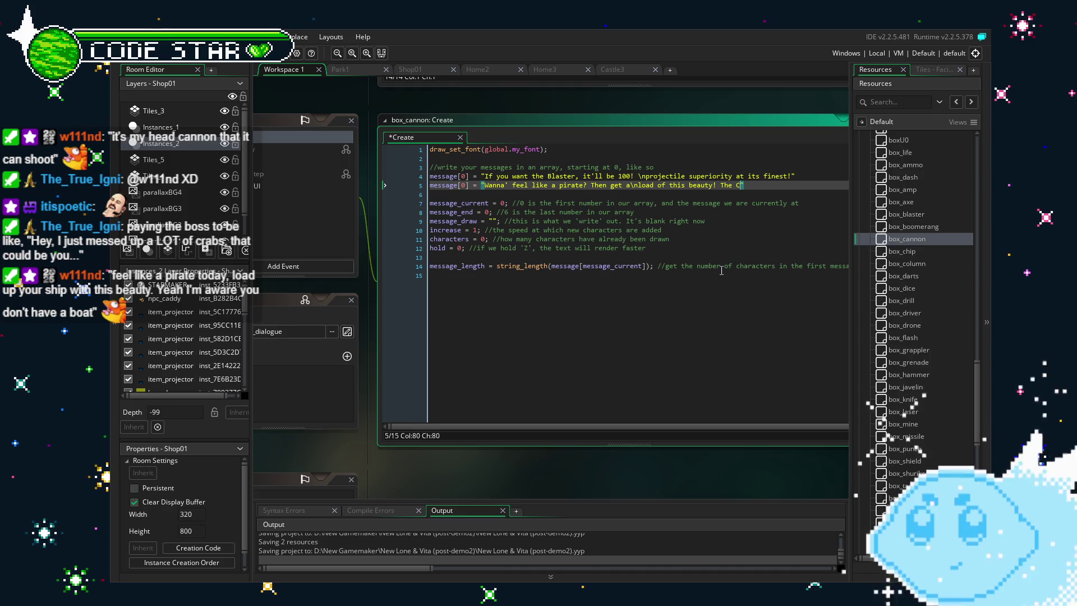
text(annon)
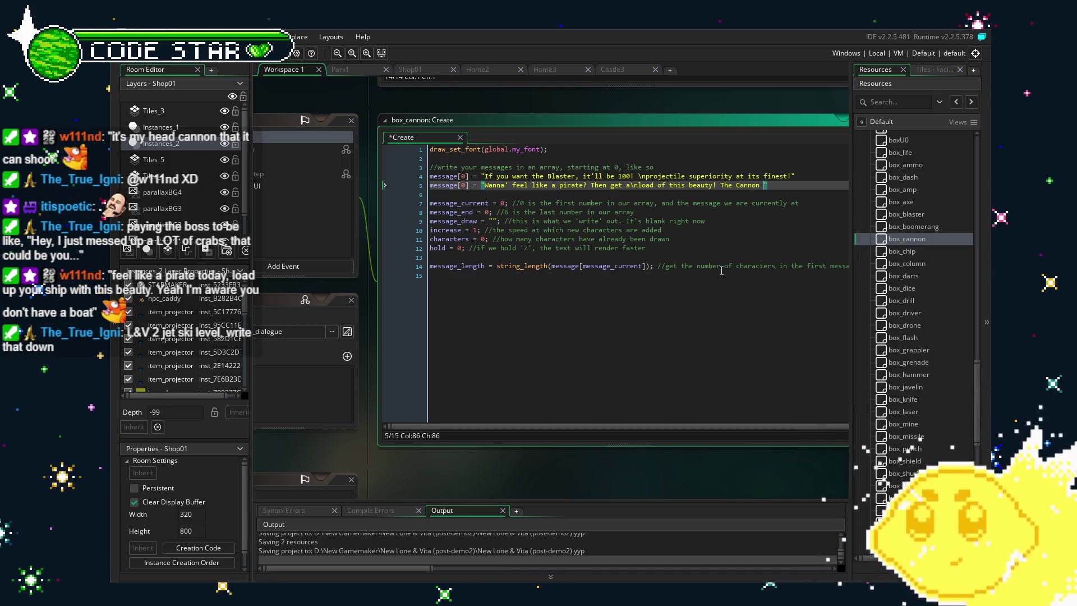
key(BackSpace)
key(BackSpace)
key(BackSpace)
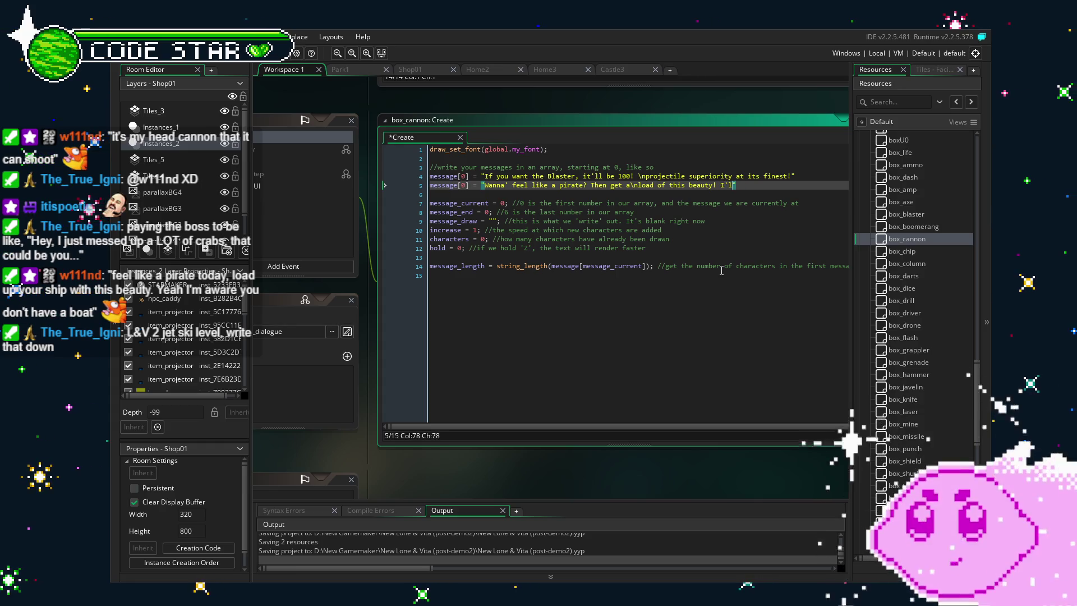
text(he c)
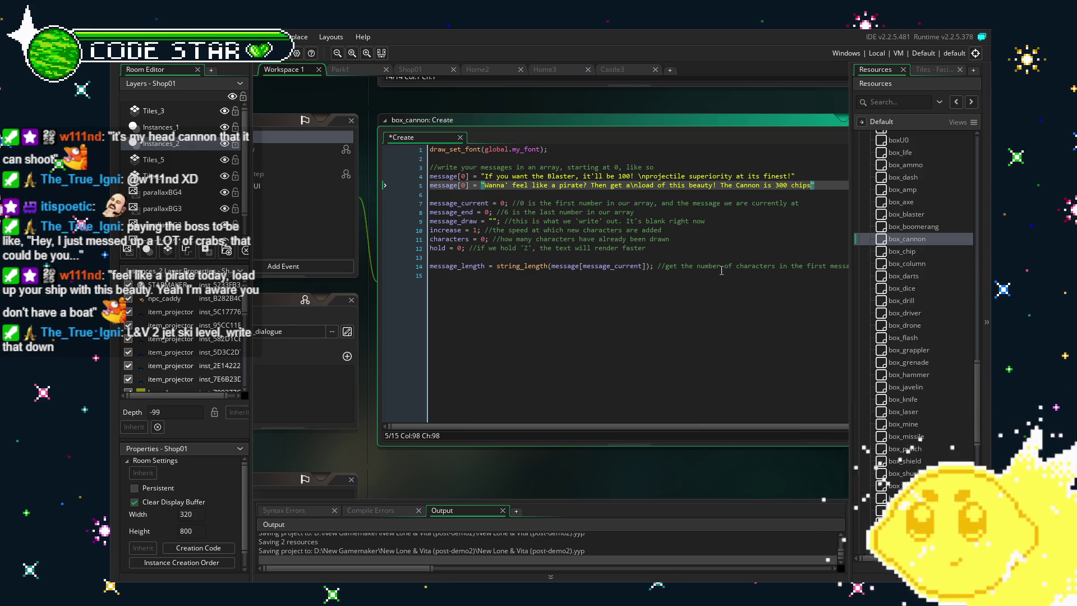
text(.)
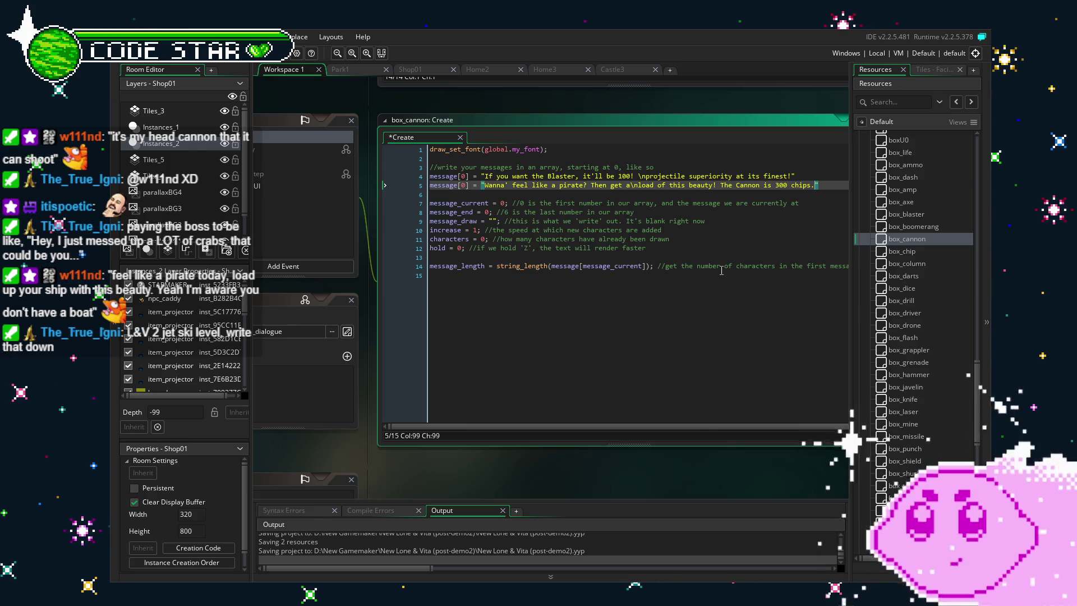
text(\nYeah)
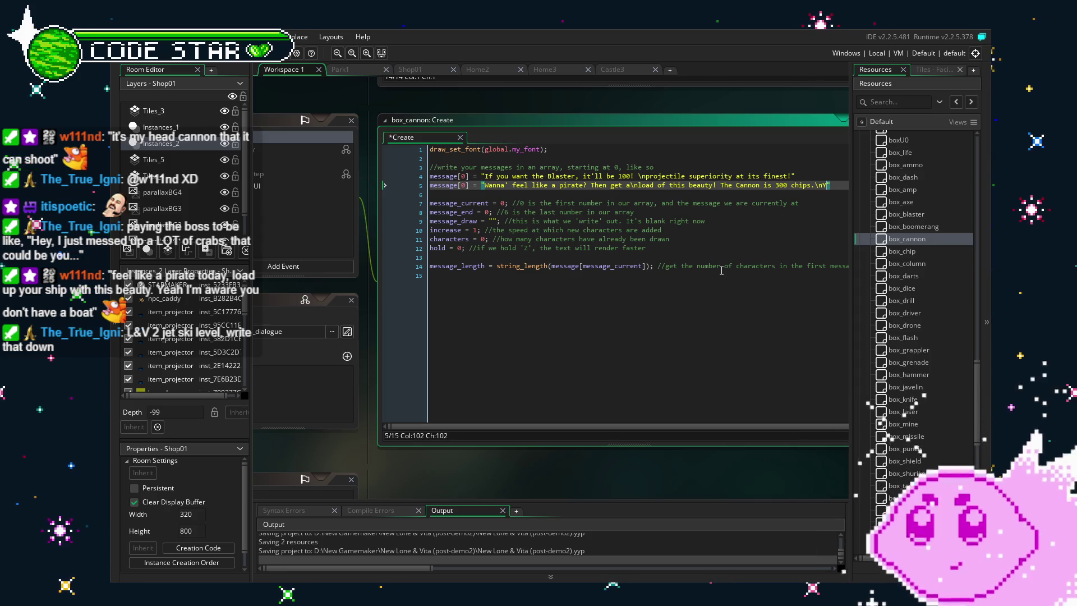
text(, I'm awar)
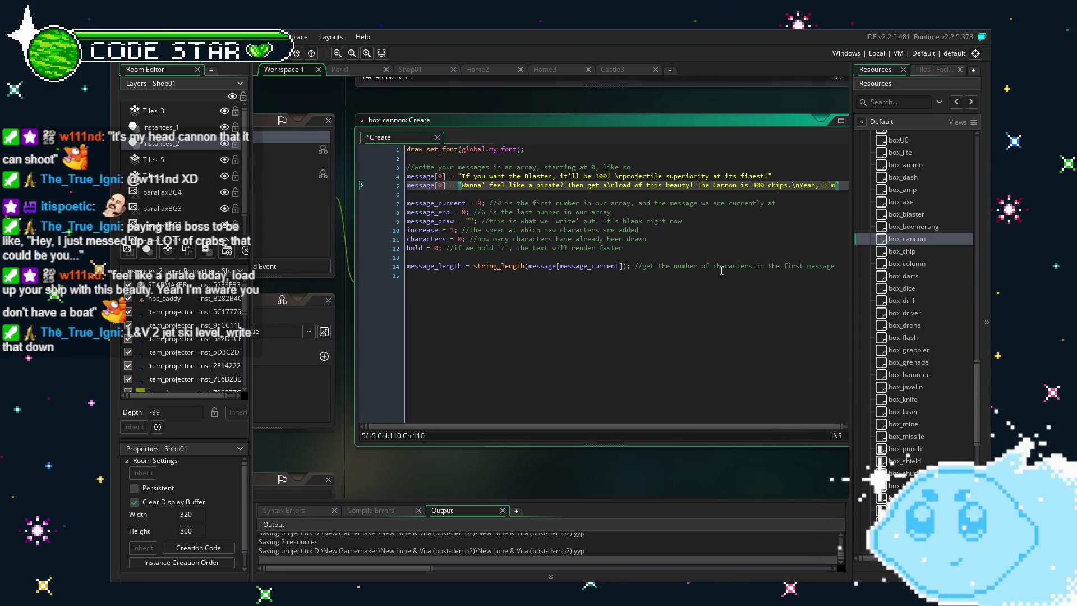
text(e you)
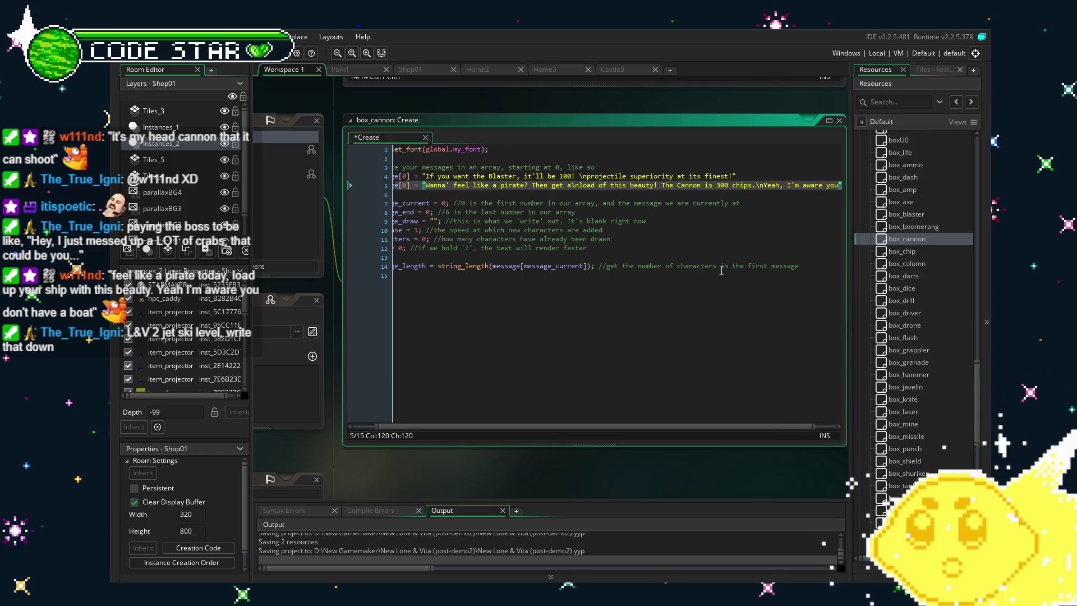
text( don't have a )
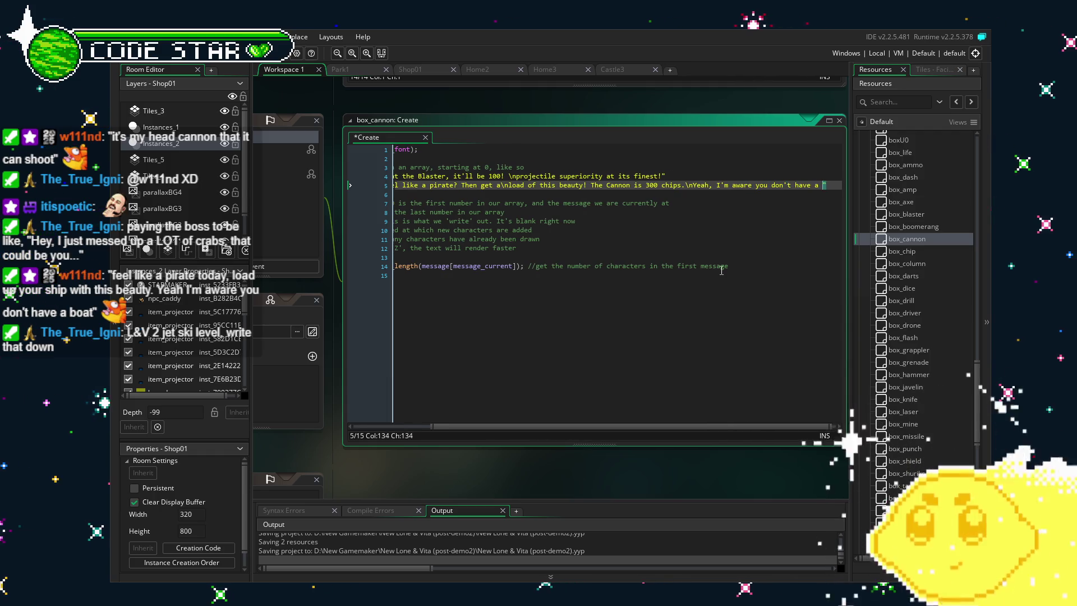
text(boat)
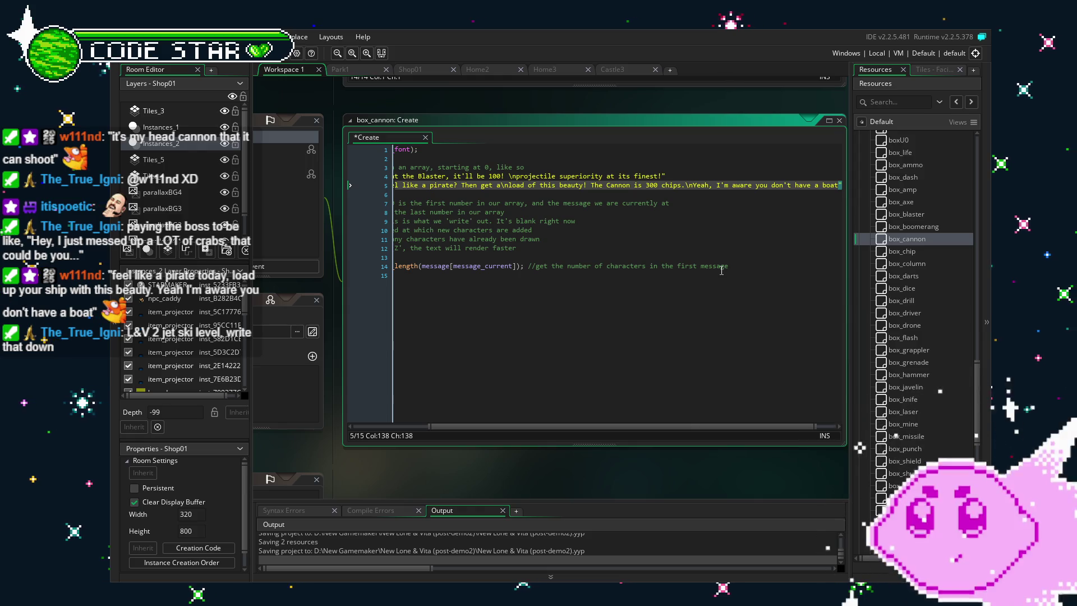
text(.)
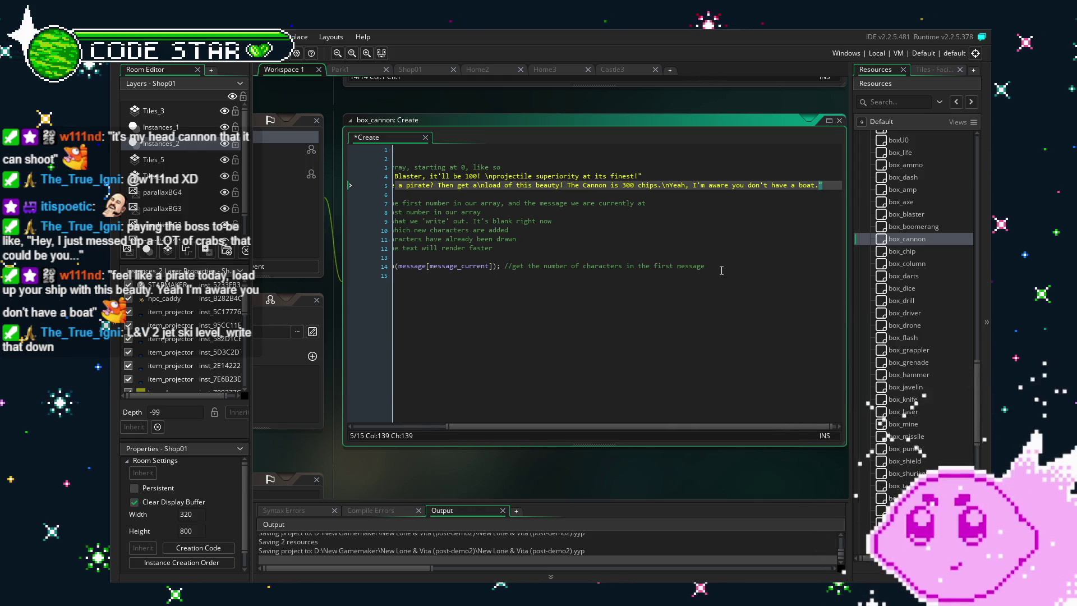
Delete box_cannon's old Blaster message line and fix the comment
drag(664, 428, 551, 433)
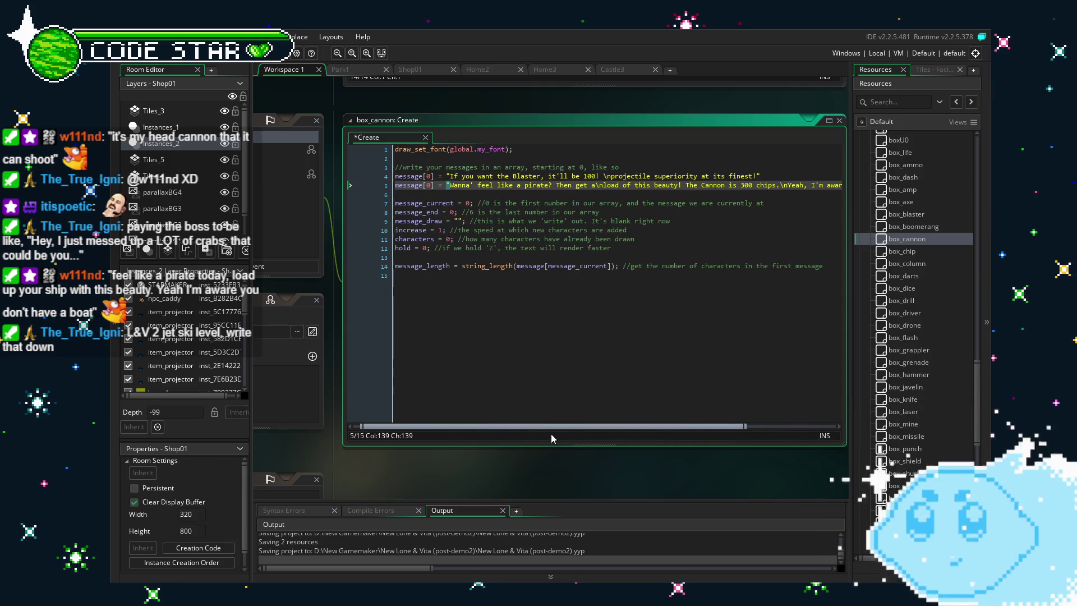
drag(761, 176, 449, 177)
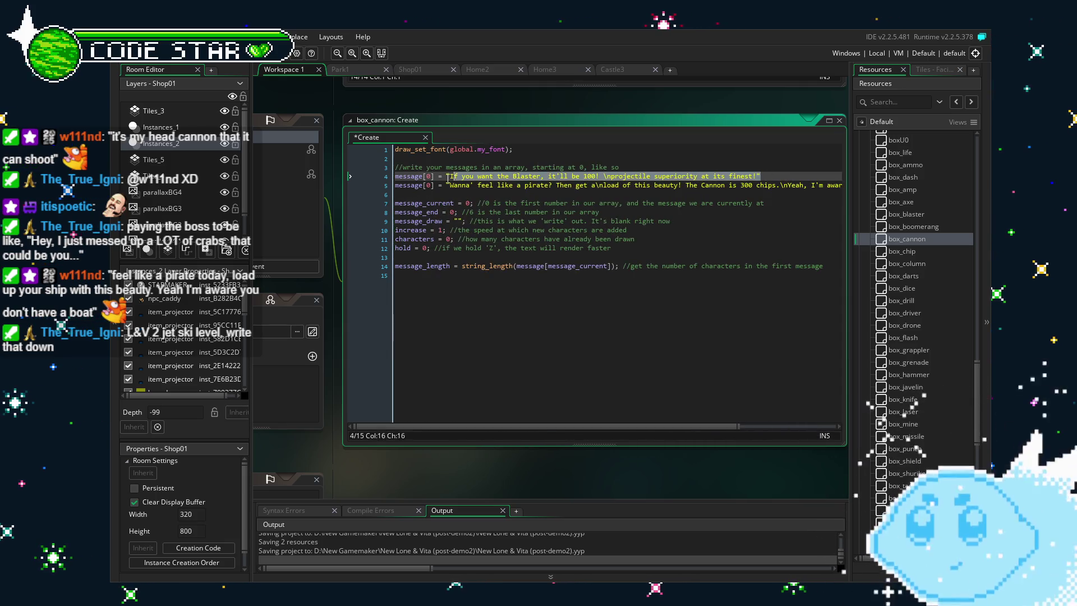
key(BackSpace)
key(BackSpace)
key(BackSpace)
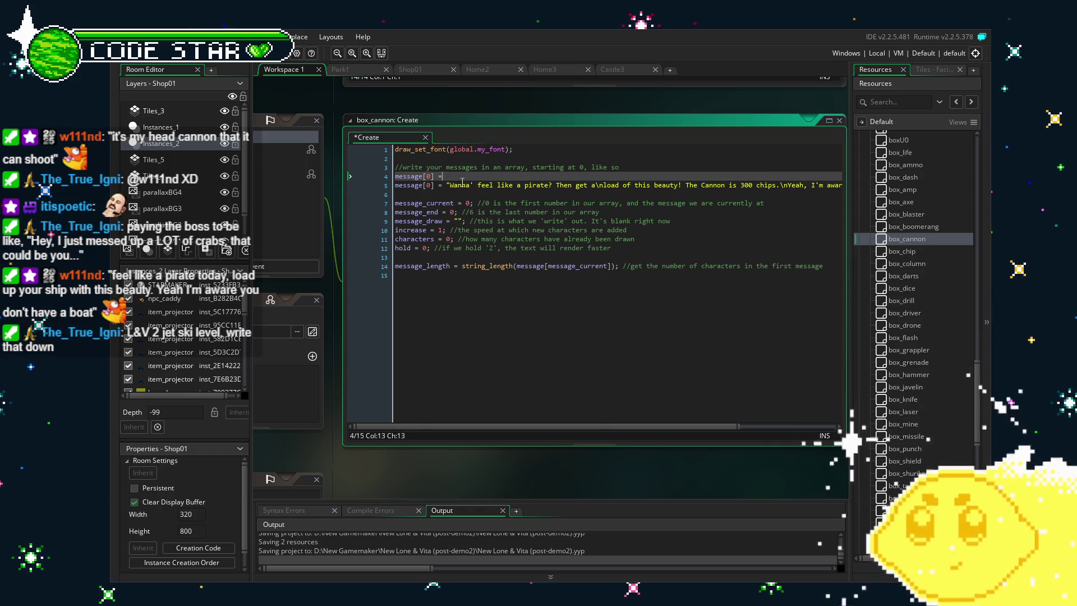
key(BackSpace)
key(BackSpace)
key(BackSpace)
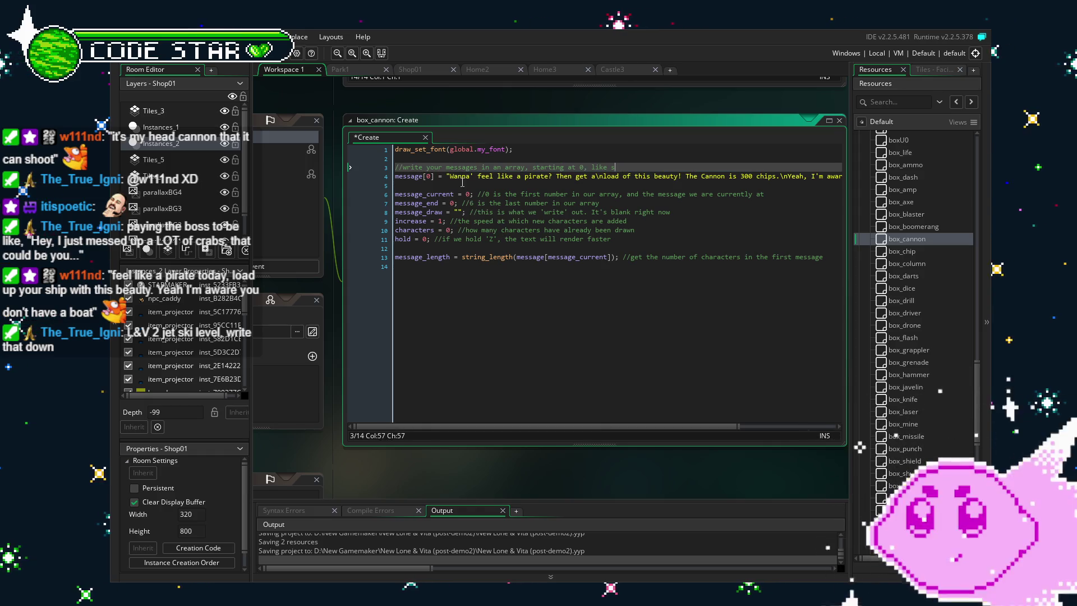
text(o)
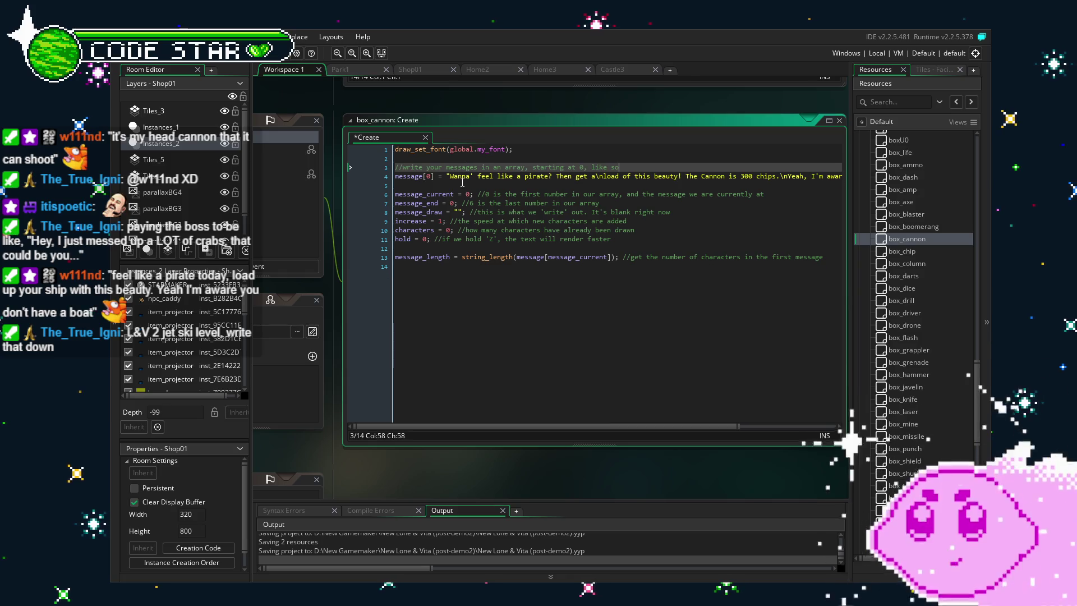
Save box_cannon's edited Create event
click(485, 221)
key(ctrl+s)
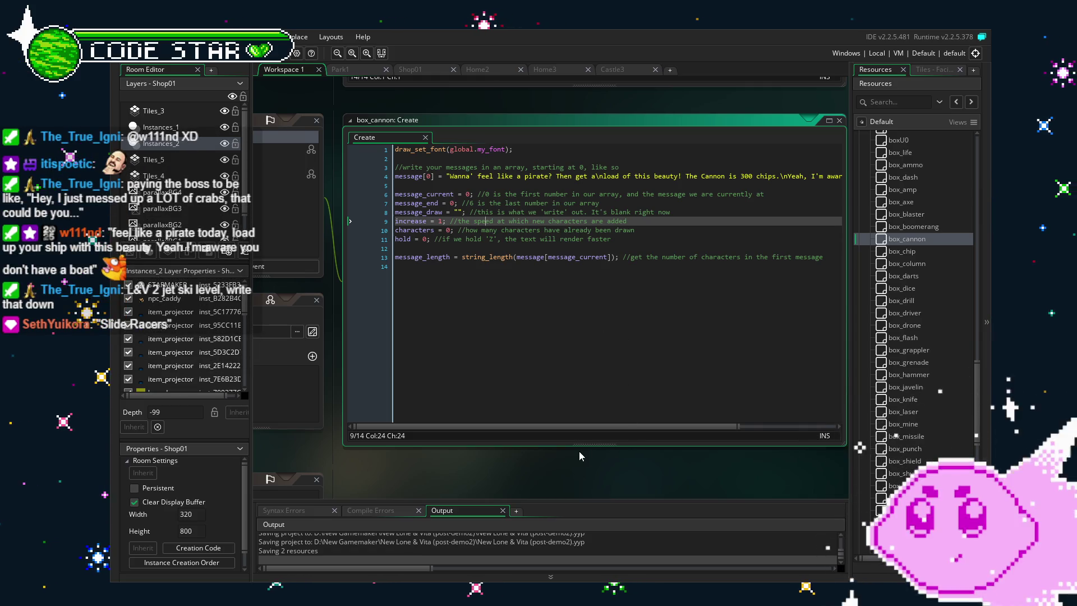
scroll(579, 451, down, 1)
drag(588, 451, 601, 448)
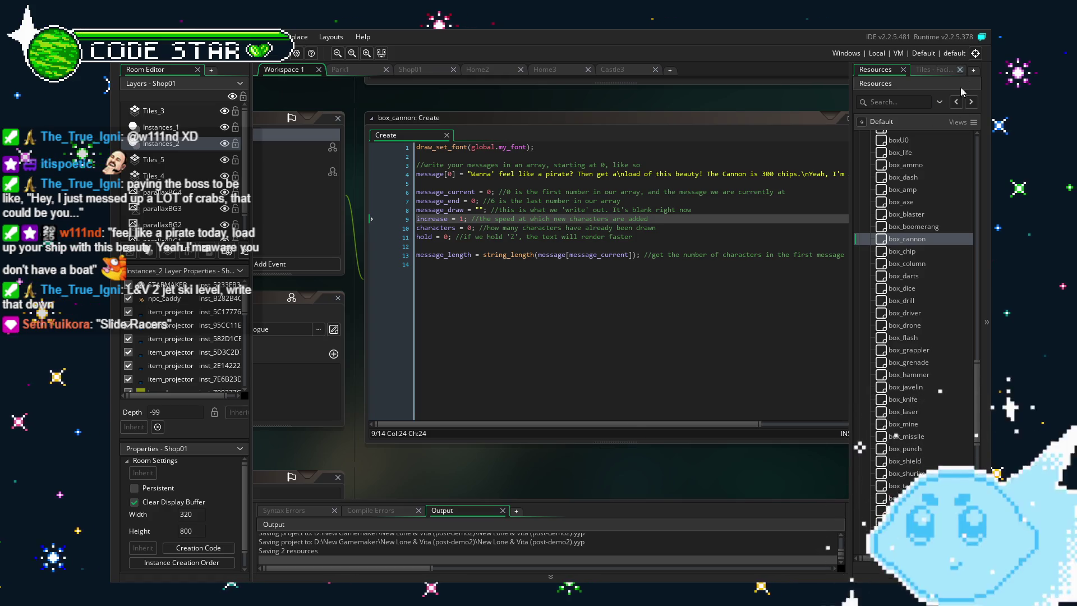
Open box_chip's Step, Draw GUI and Create events, selecting the line 4 Blaster message
double_click(915, 253)
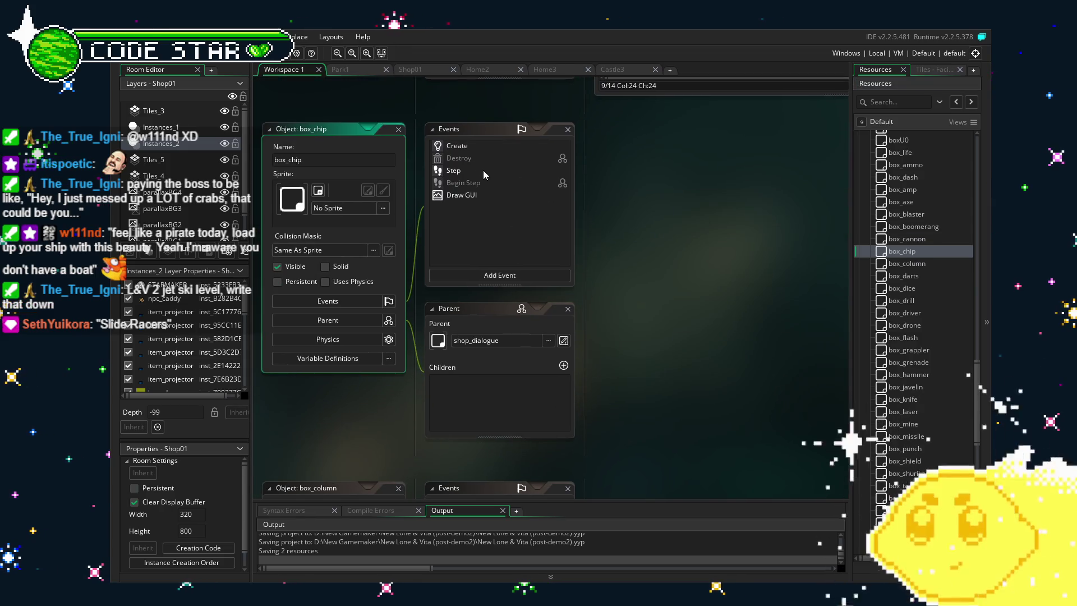
double_click(485, 171)
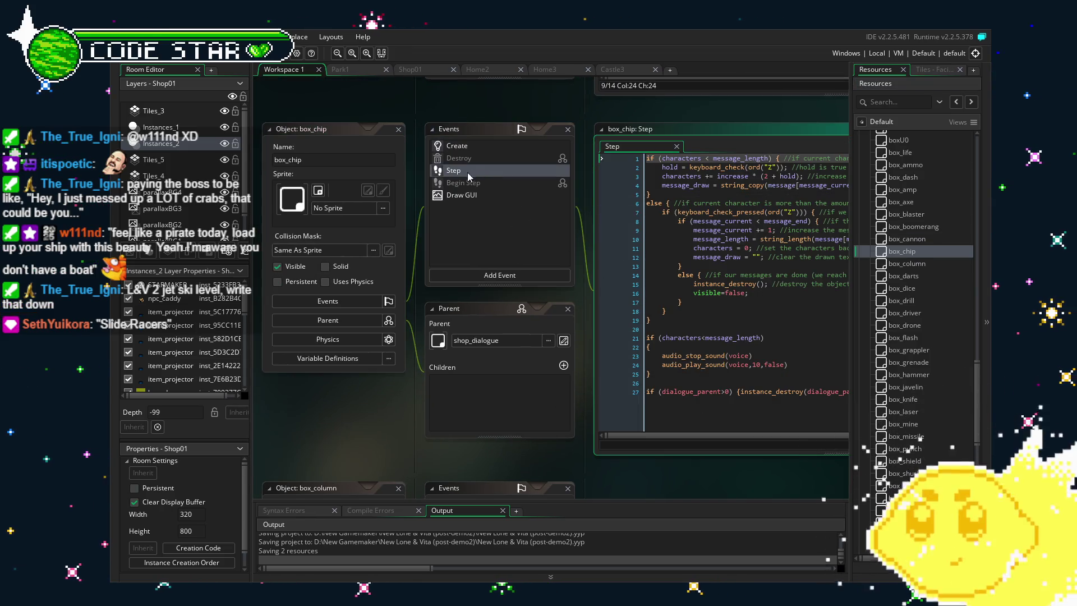
double_click(477, 195)
click(463, 148)
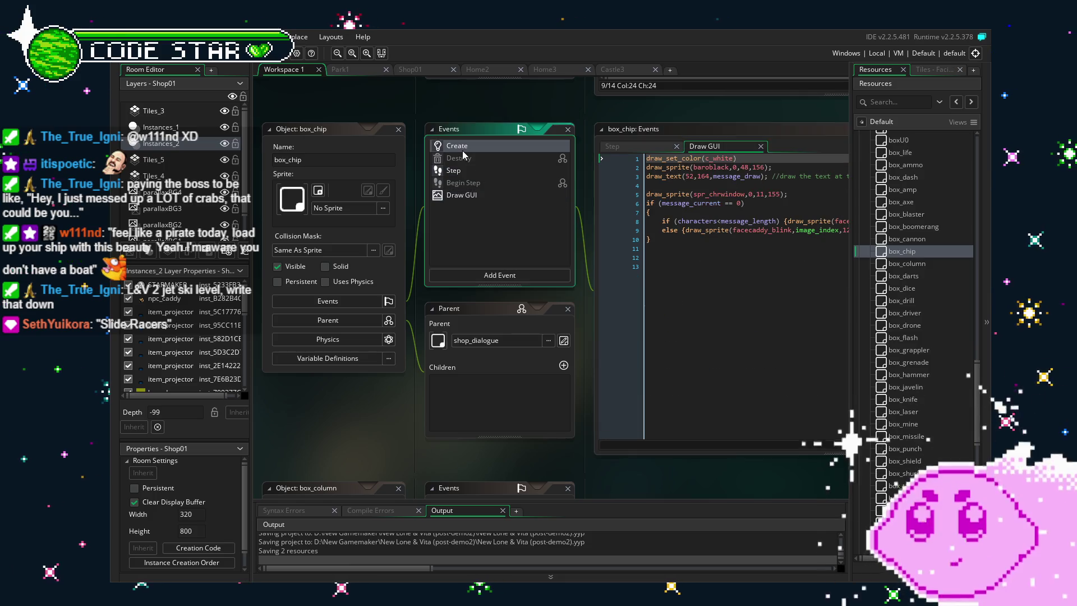
double_click(463, 150)
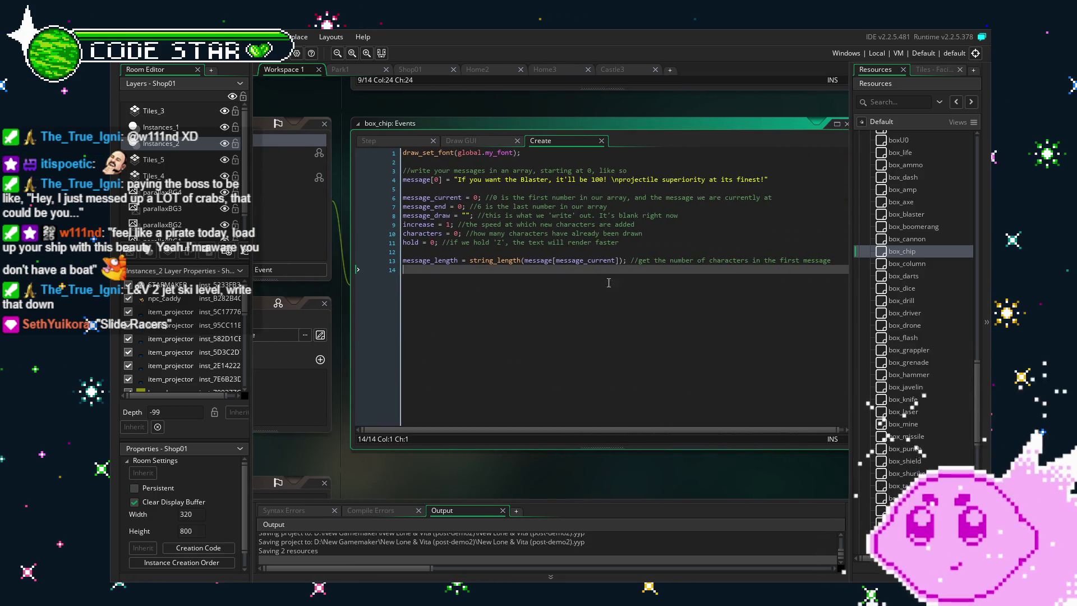
drag(767, 179, 462, 179)
click(593, 179)
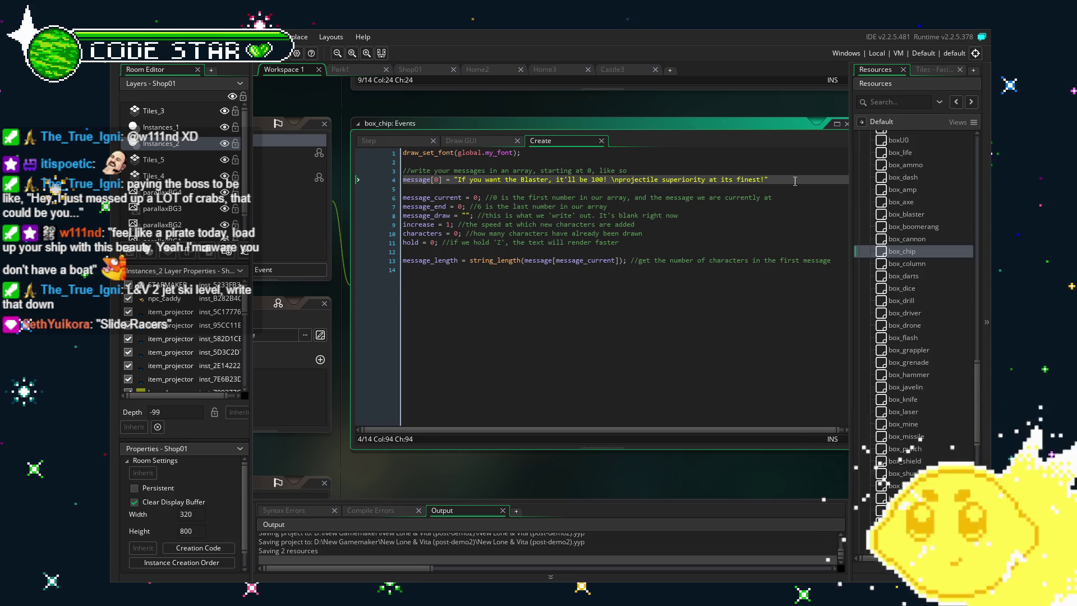
drag(769, 179, 408, 178)
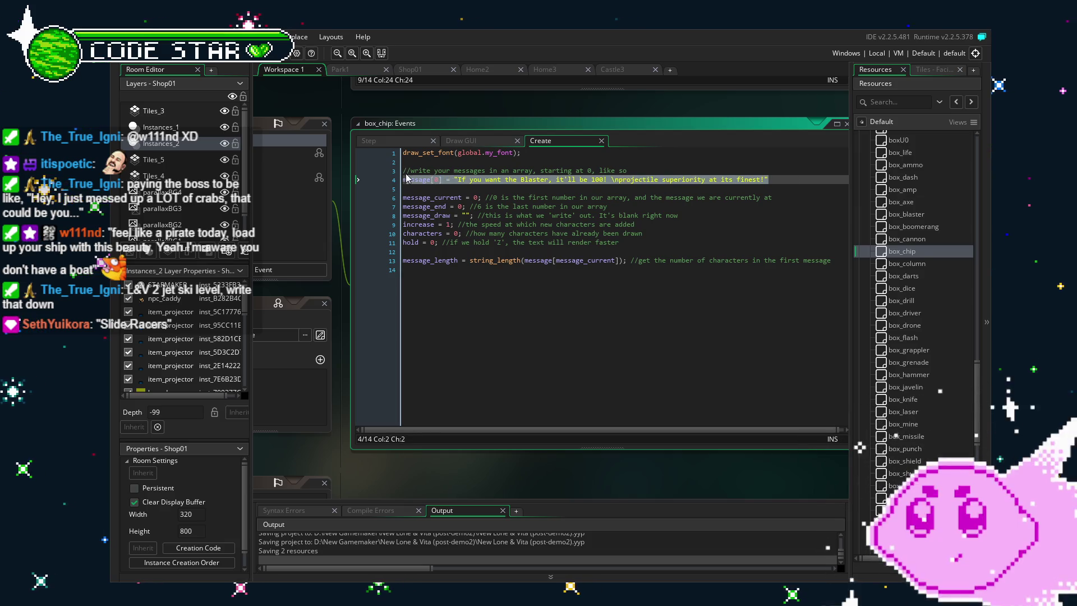
click(796, 182)
Duplicate box_chip's message line and rewrite it as the 200-Chips "spend Chips to make Chips" pitch
text(\)
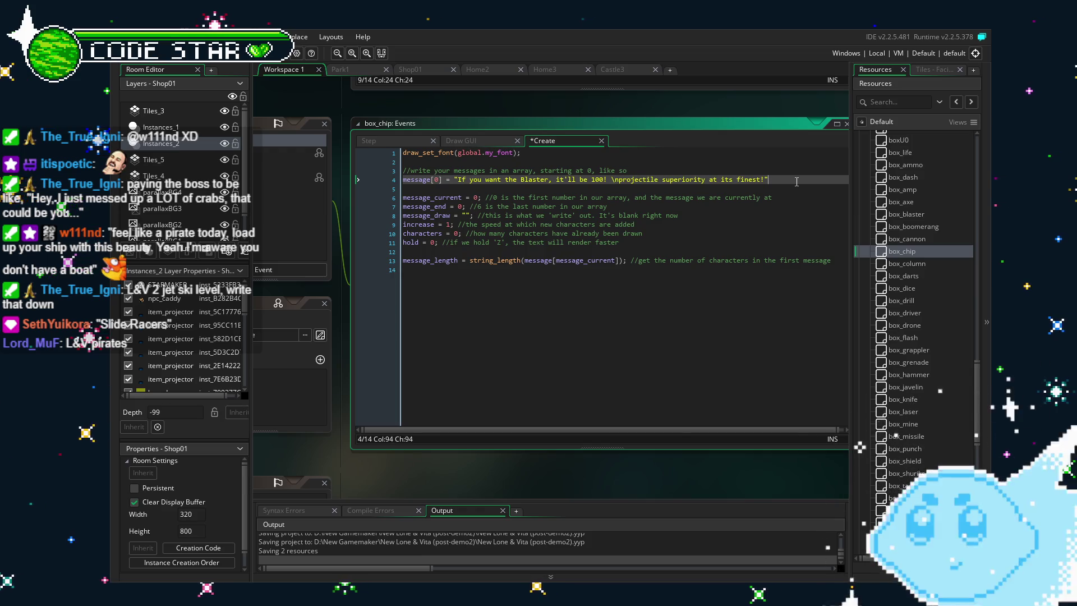
key(ctrl+d)
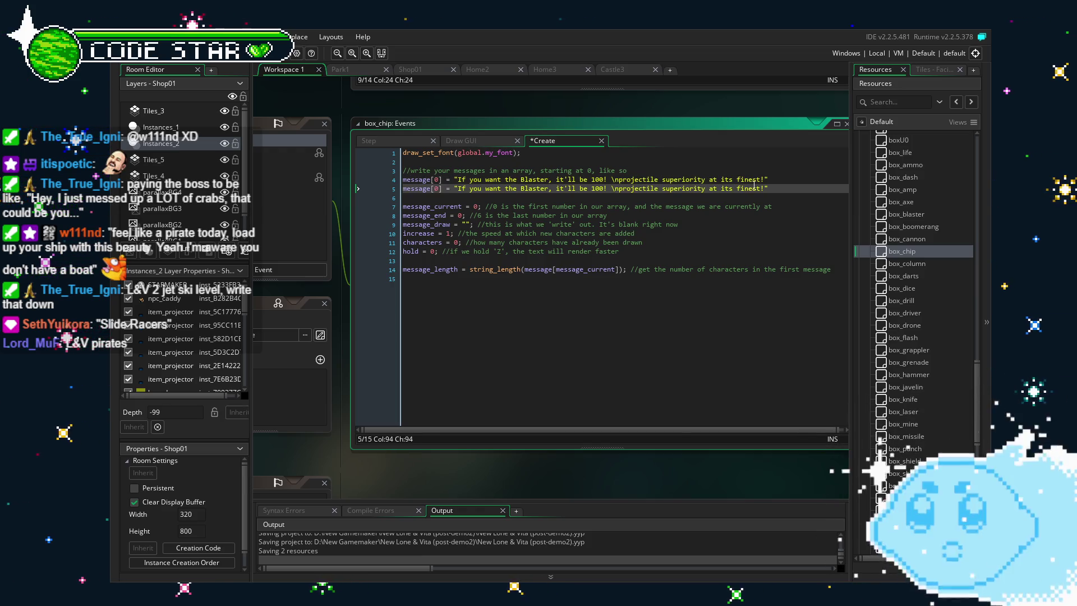
drag(766, 188, 458, 190)
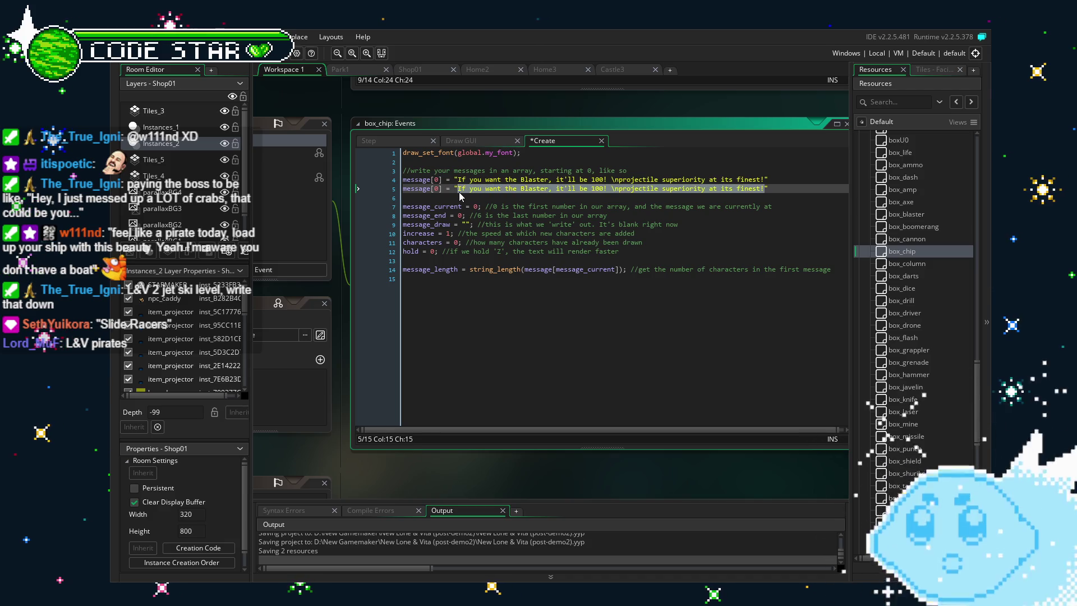
text(")
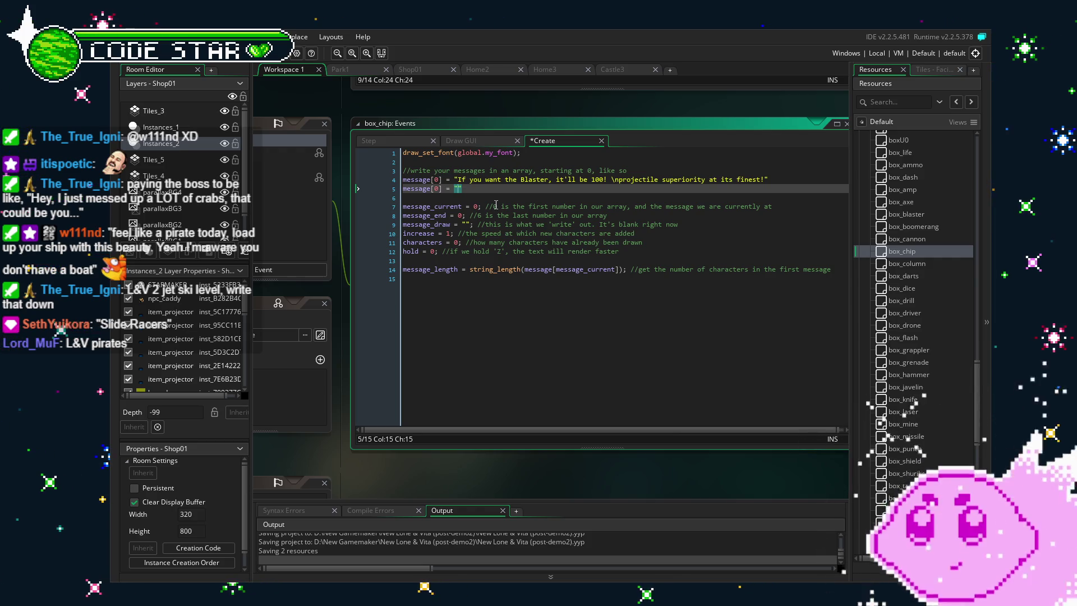
text(You gotta sp)
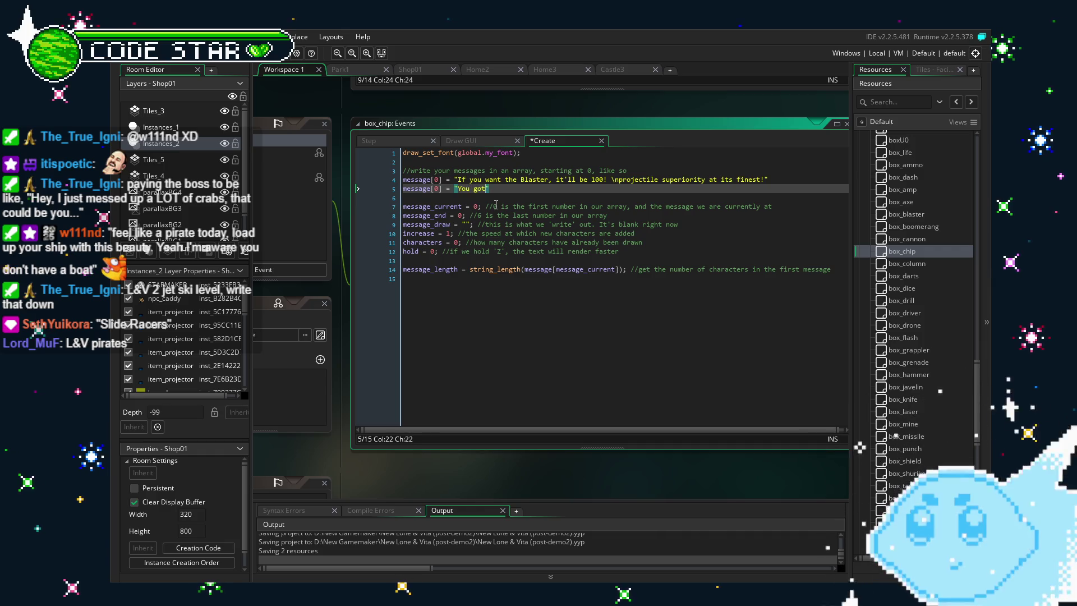
text(end Chips to make Chips!\n)
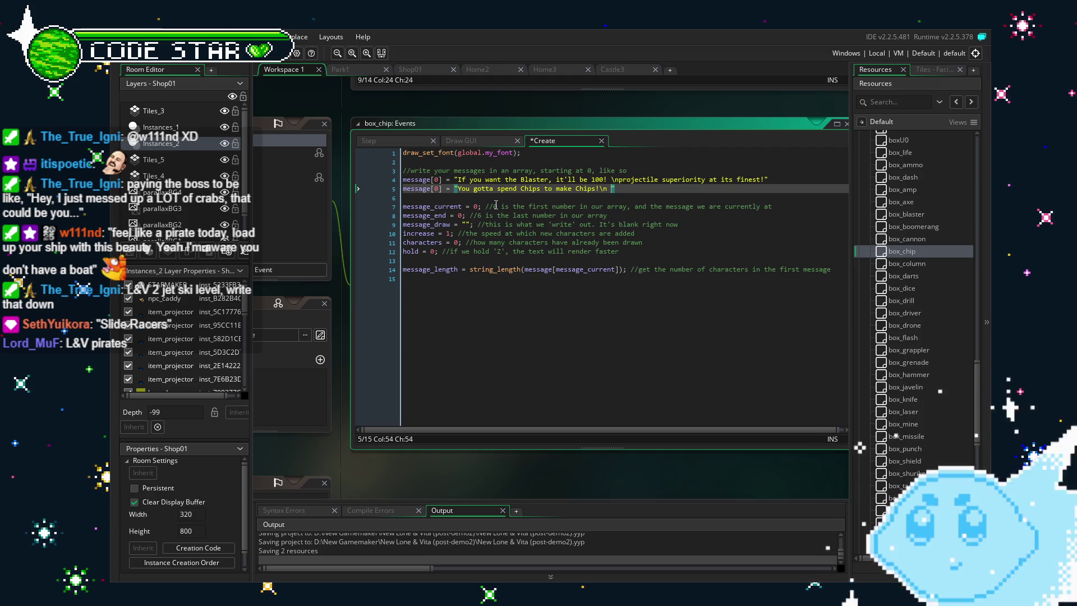
text(t's yours for 20)
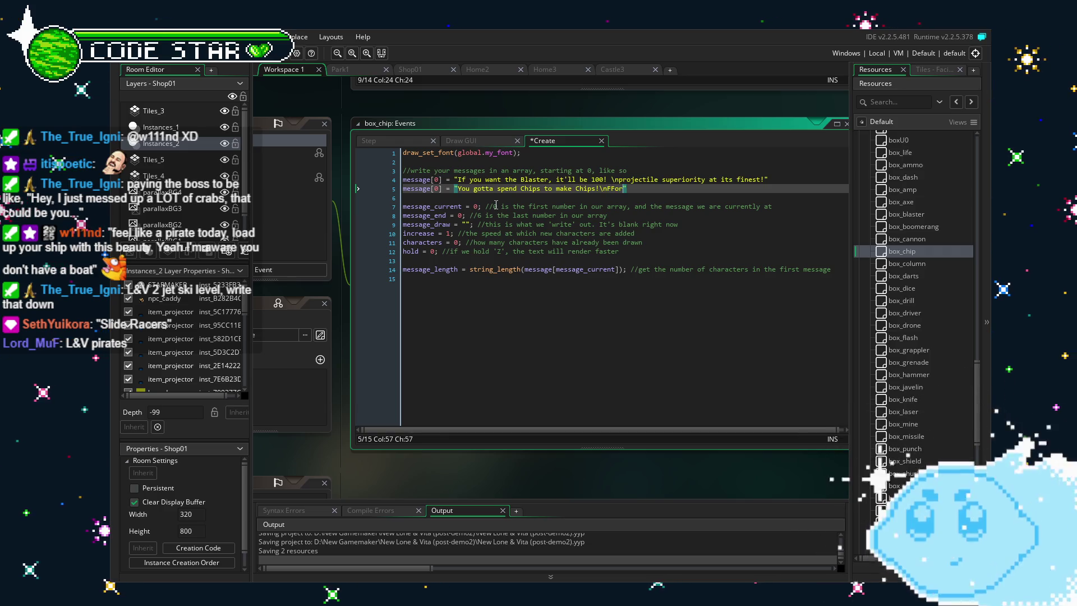
key(BackSpace)
text(200 )
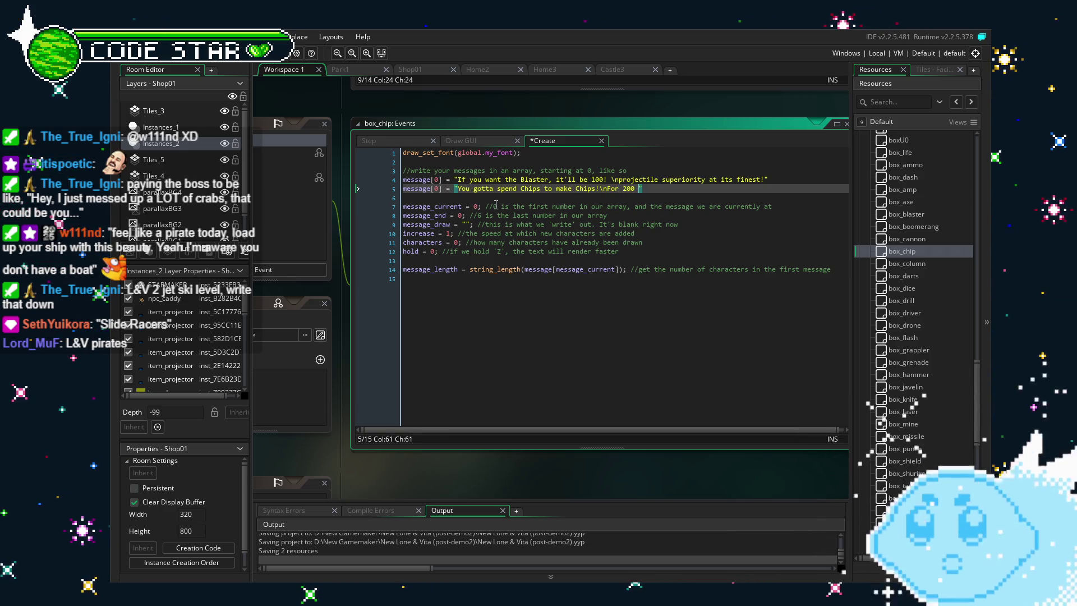
text(Chips, you can throw )
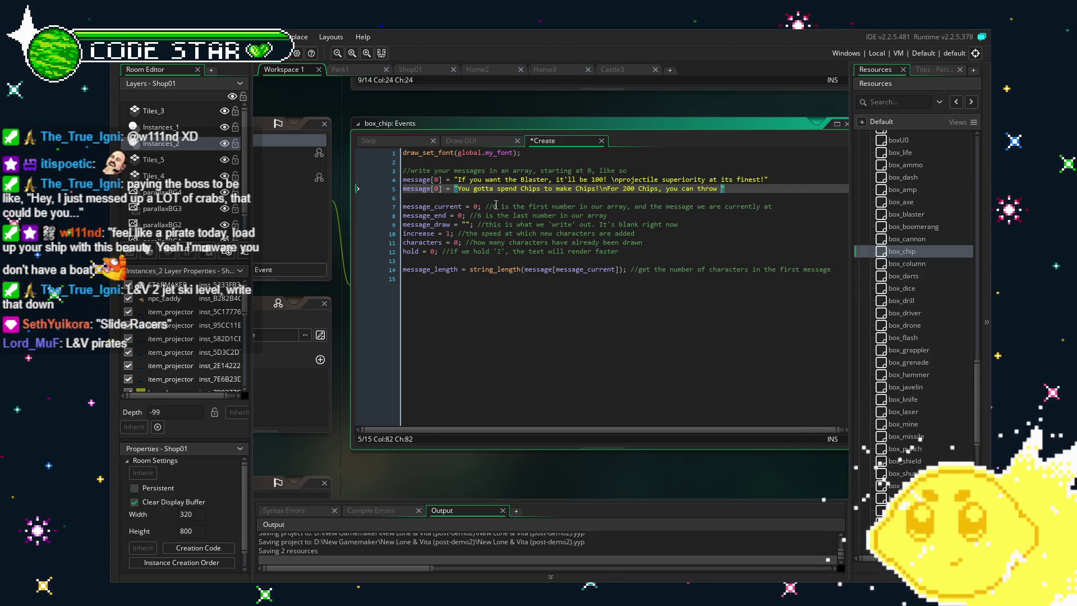
text(ps at e)
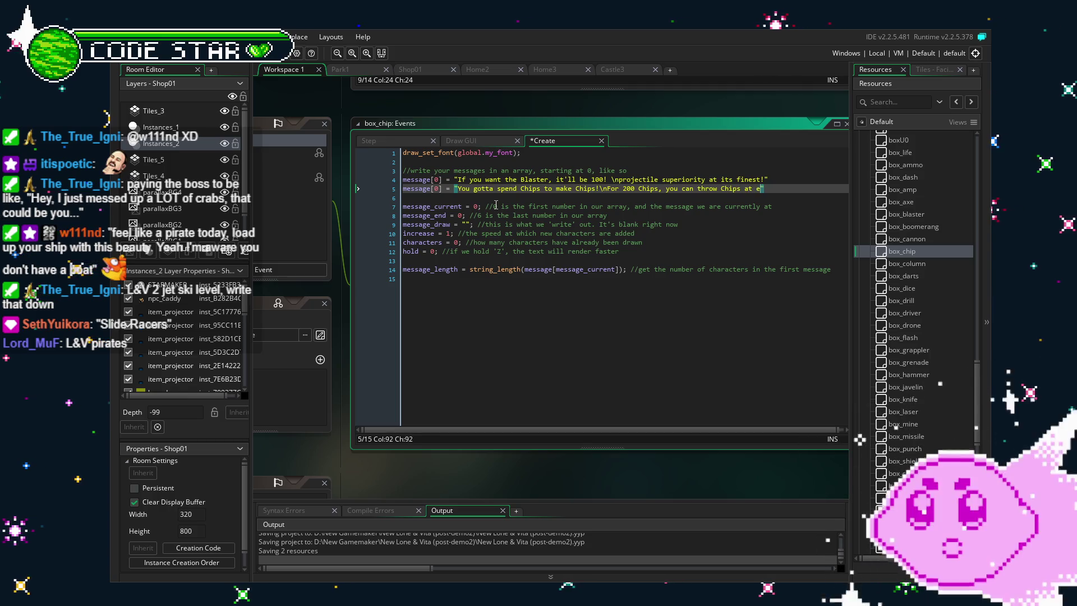
text(nemies\)
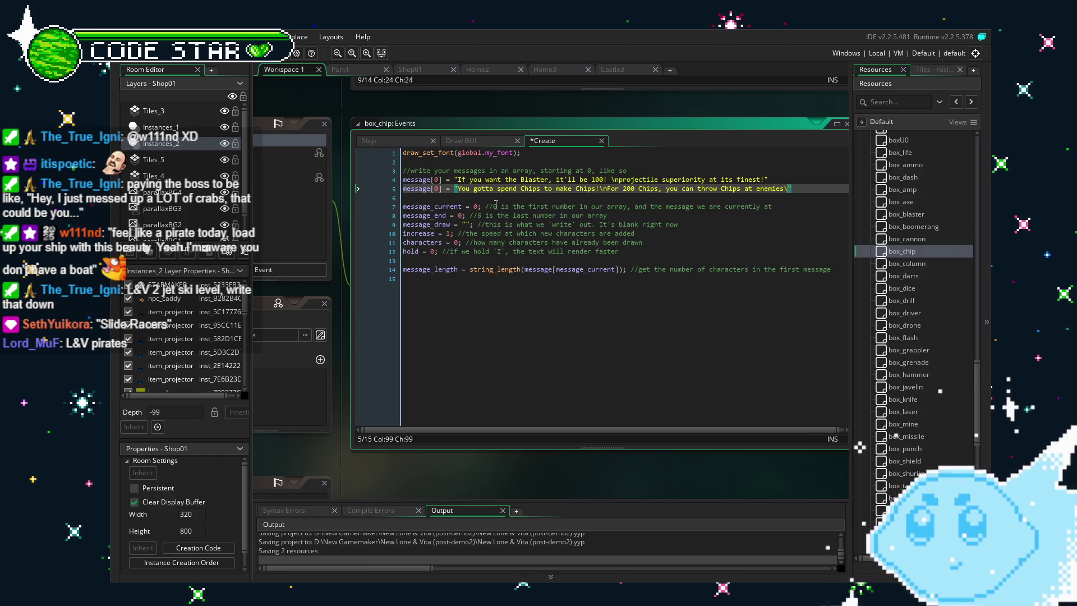
text(nsaving p)
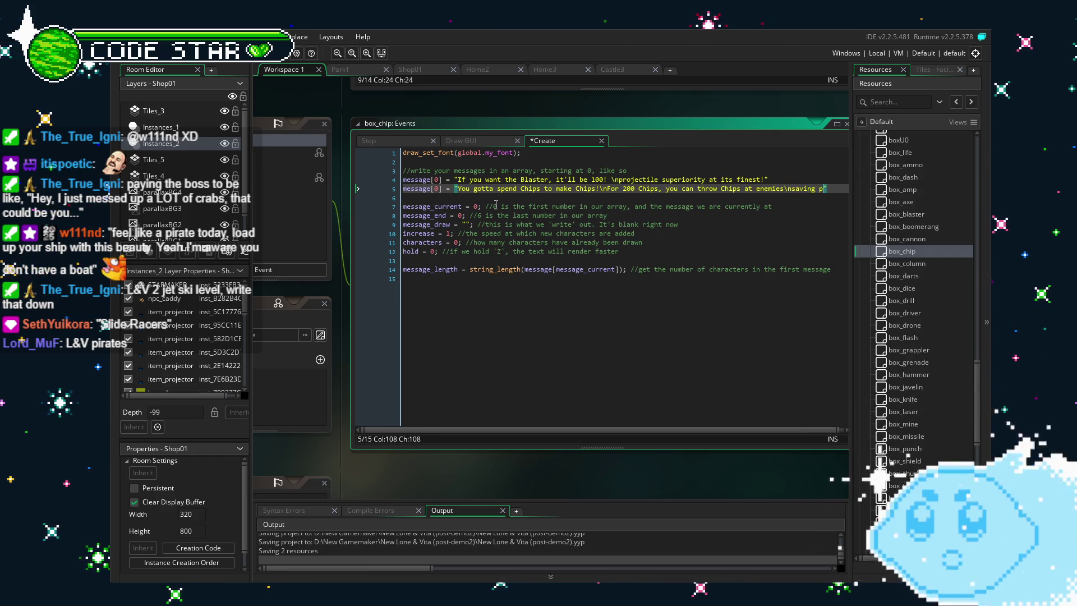
text(recious Amm)
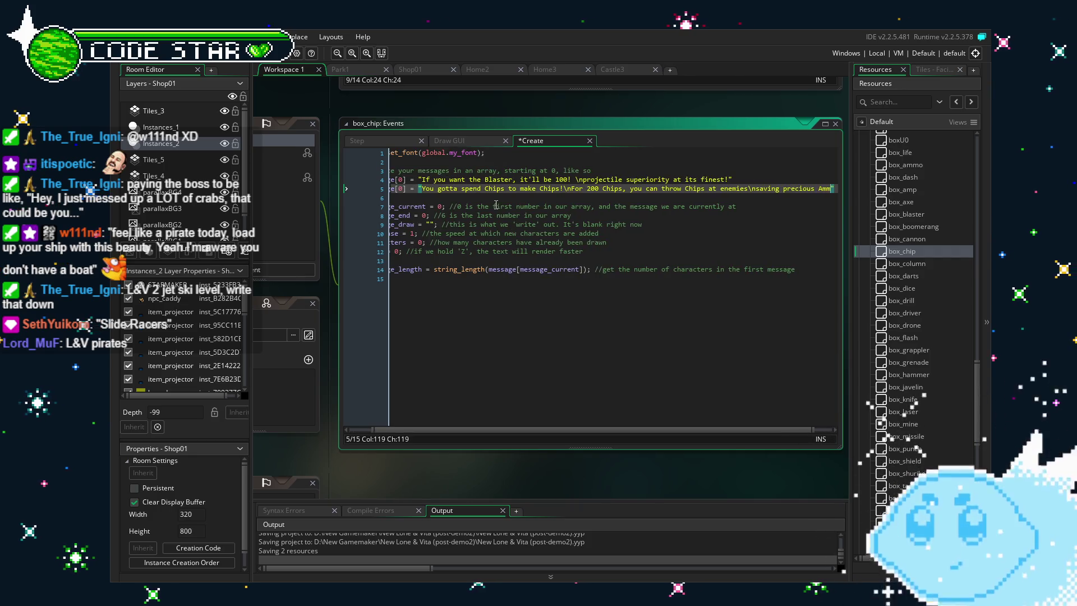
text(o.)
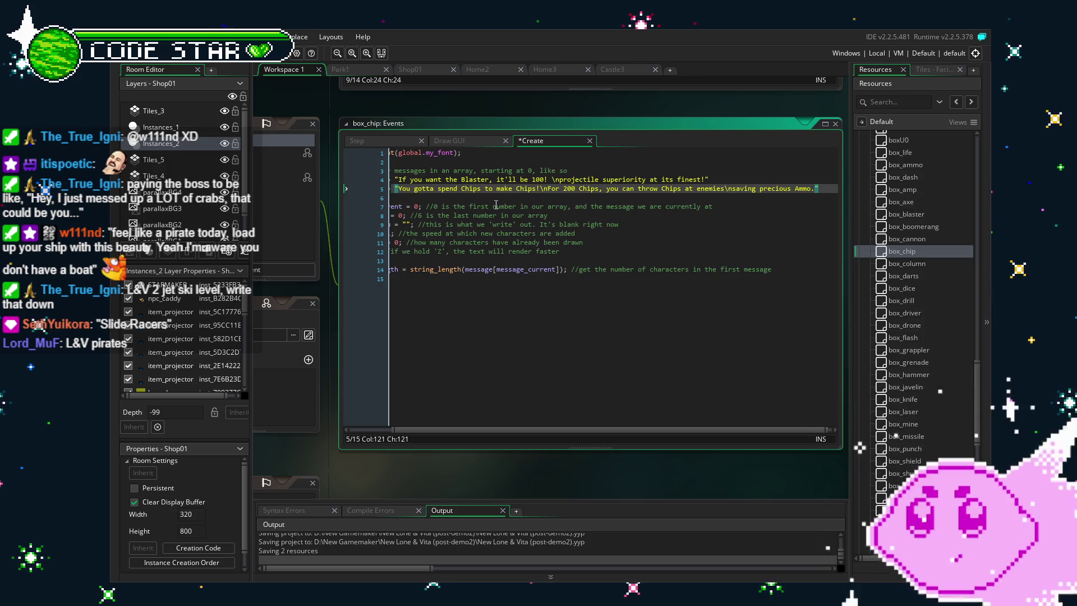
text( Don't th)
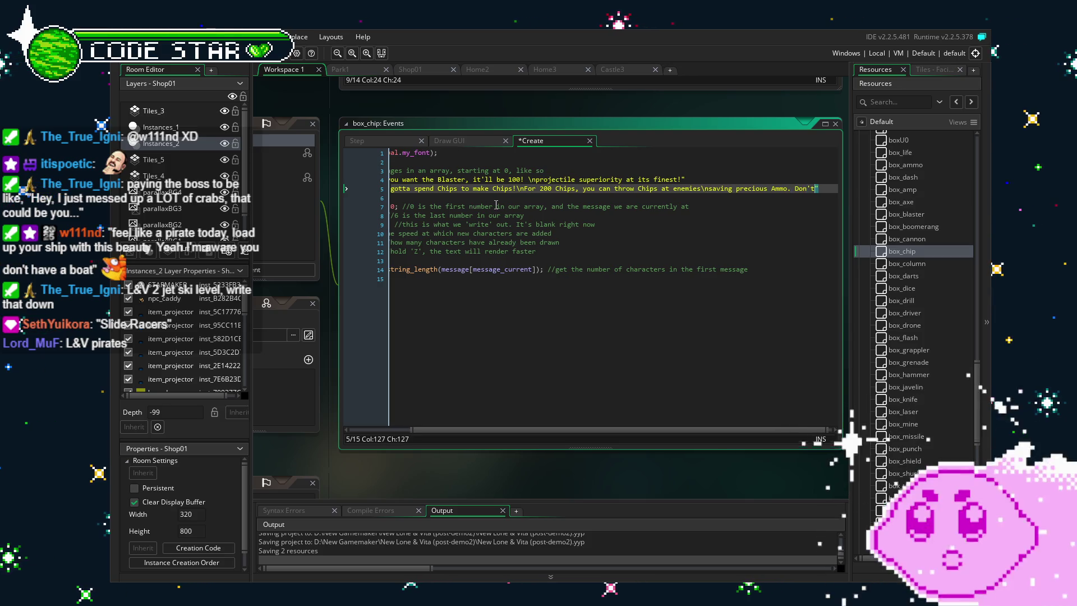
text(k)
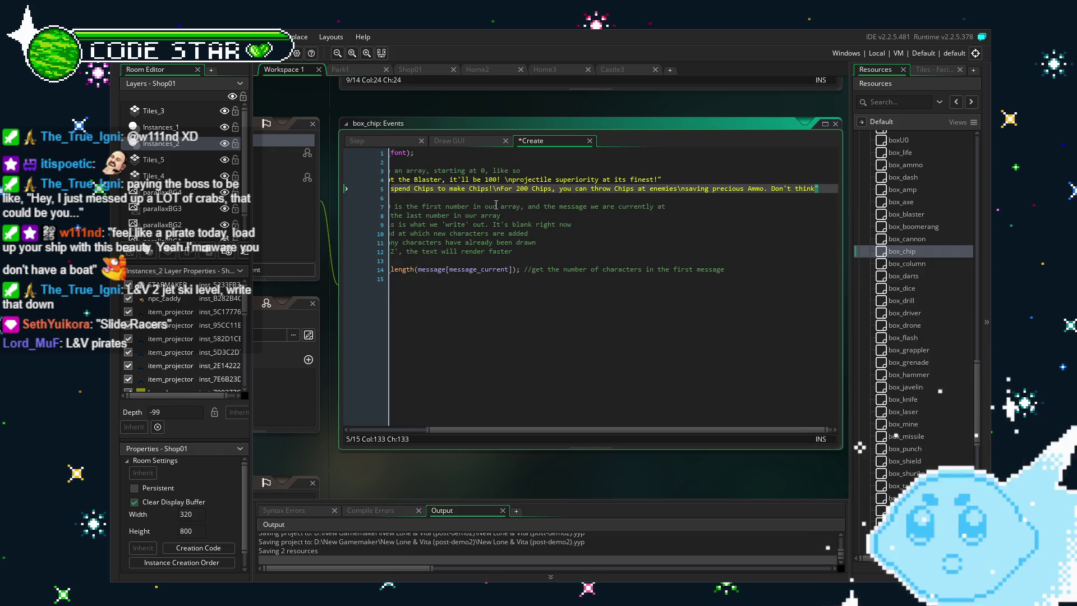
text( too har)
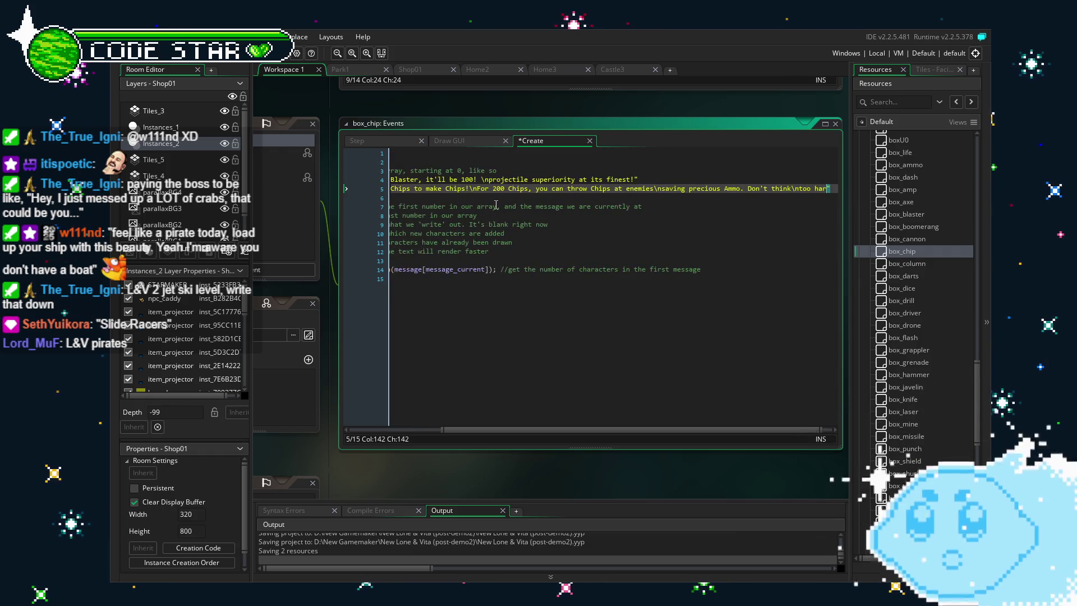
text(d about it.)
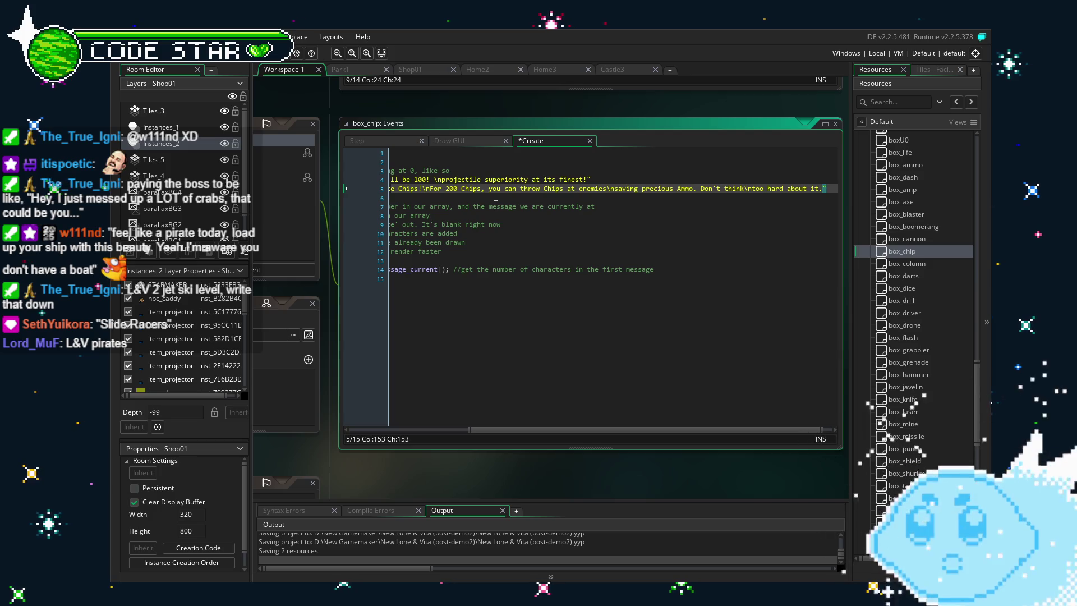
key(Home)
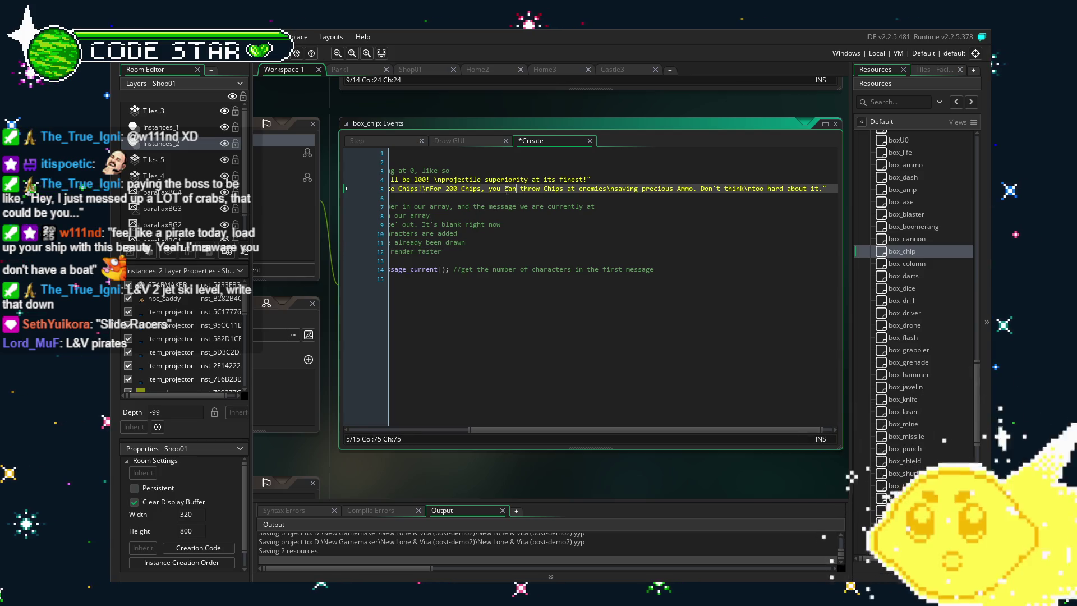
click(530, 287)
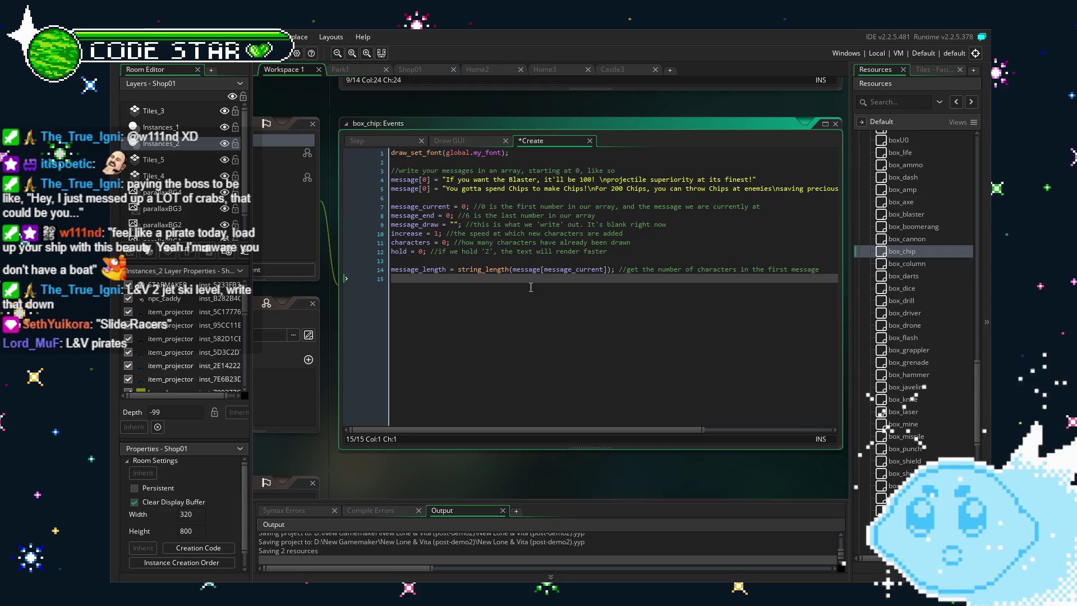
Remove box_chip's old Blaster message line and blank line, then save the Create event
mouse_move(553, 429)
mouse_down()
mouse_move(705, 432)
mouse_move(486, 432)
mouse_up()
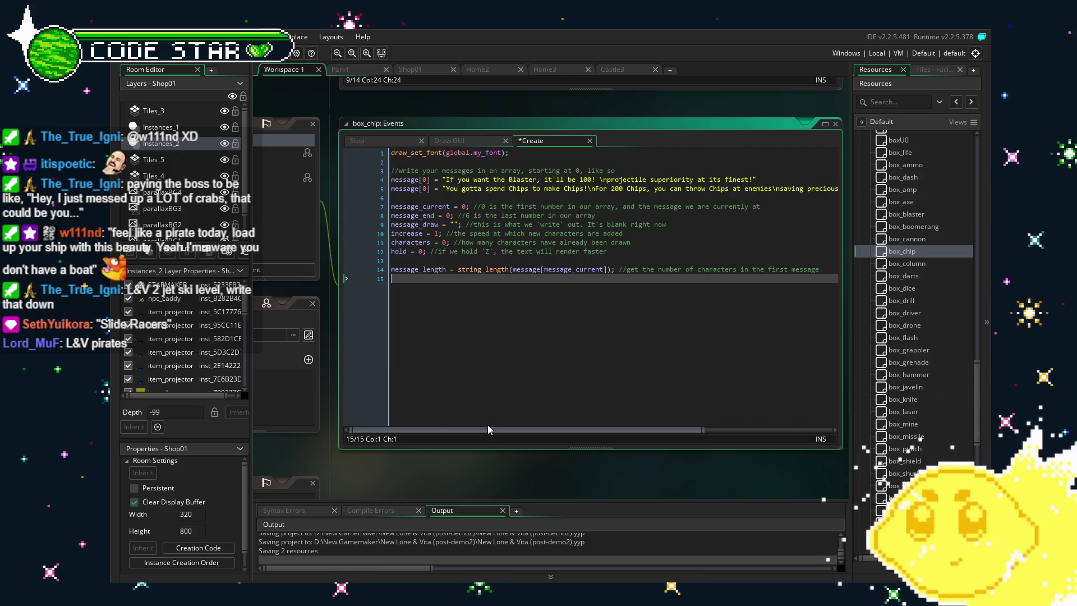
drag(759, 179, 427, 191)
key(ctrl+z)
key(ctrl+z)
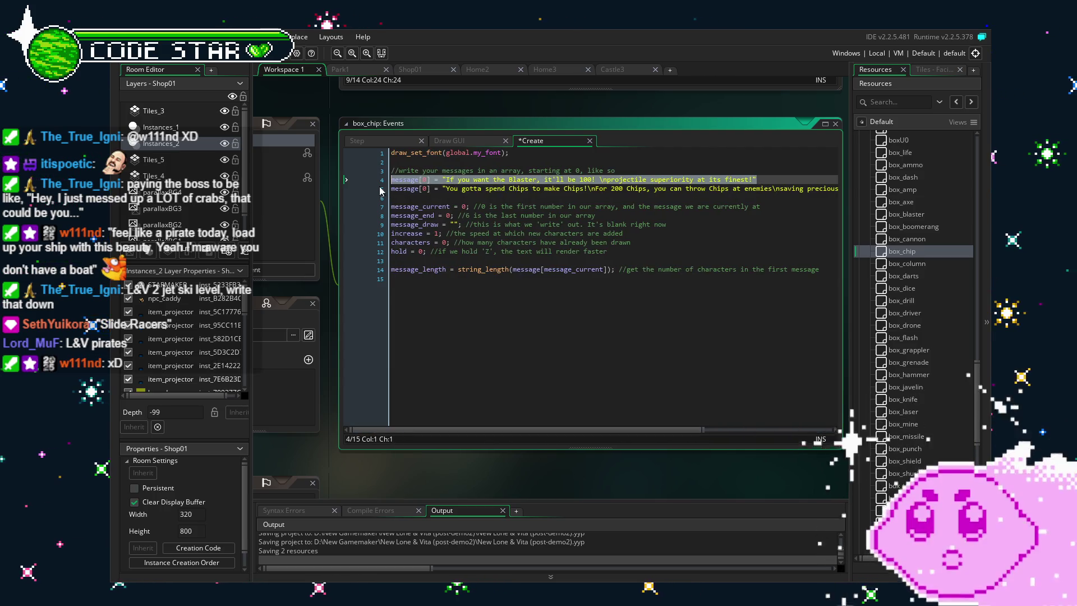
key(Delete)
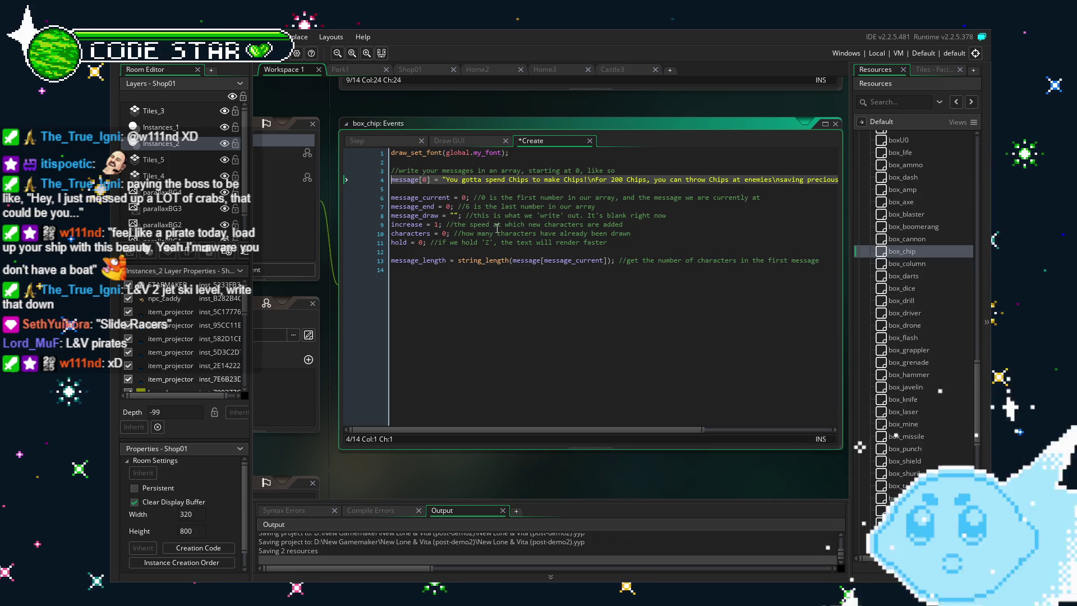
click(605, 313)
key(ctrl+s)
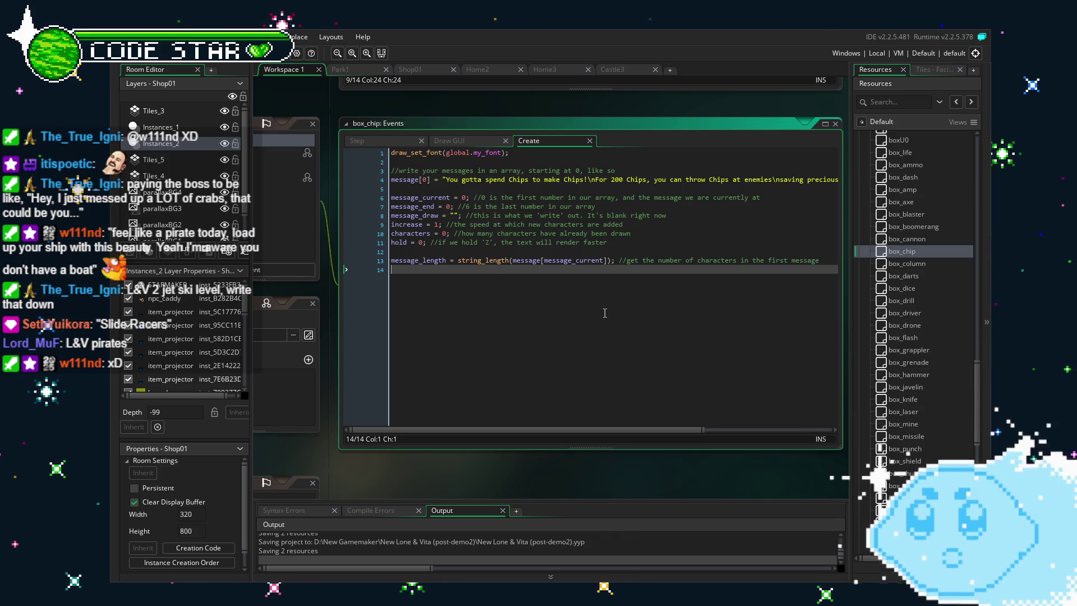
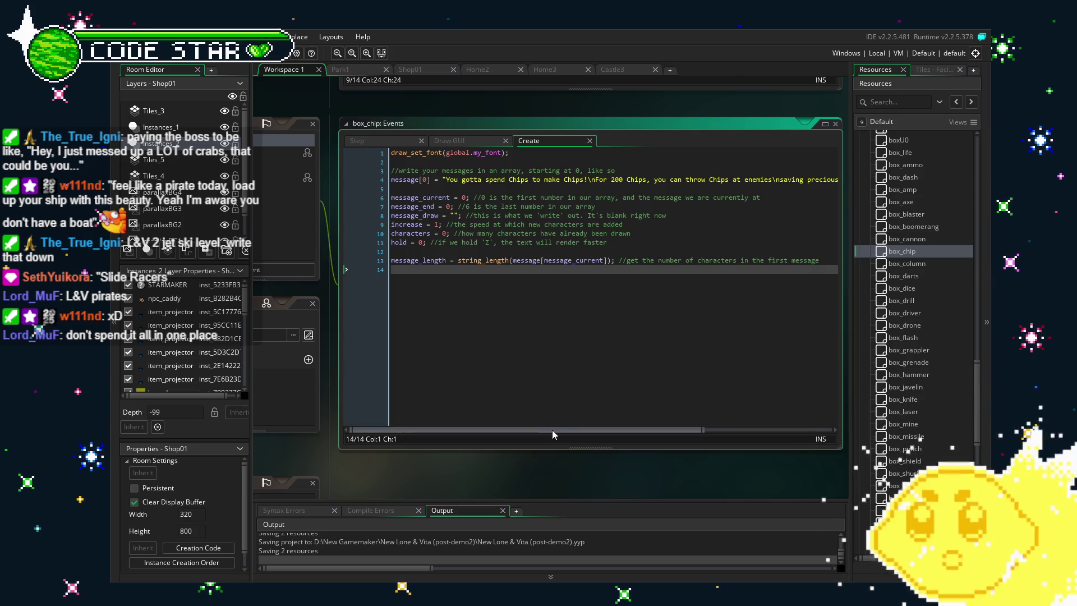
Scroll across box_chip's Create code to read message[0] about spending Chips
drag(553, 433, 746, 431)
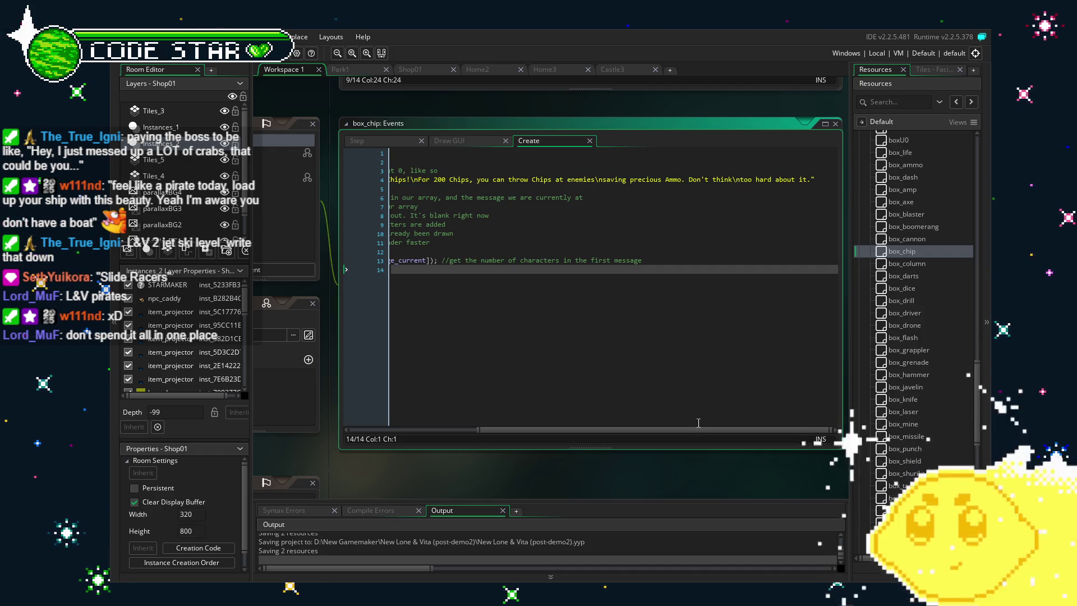
drag(692, 429, 529, 434)
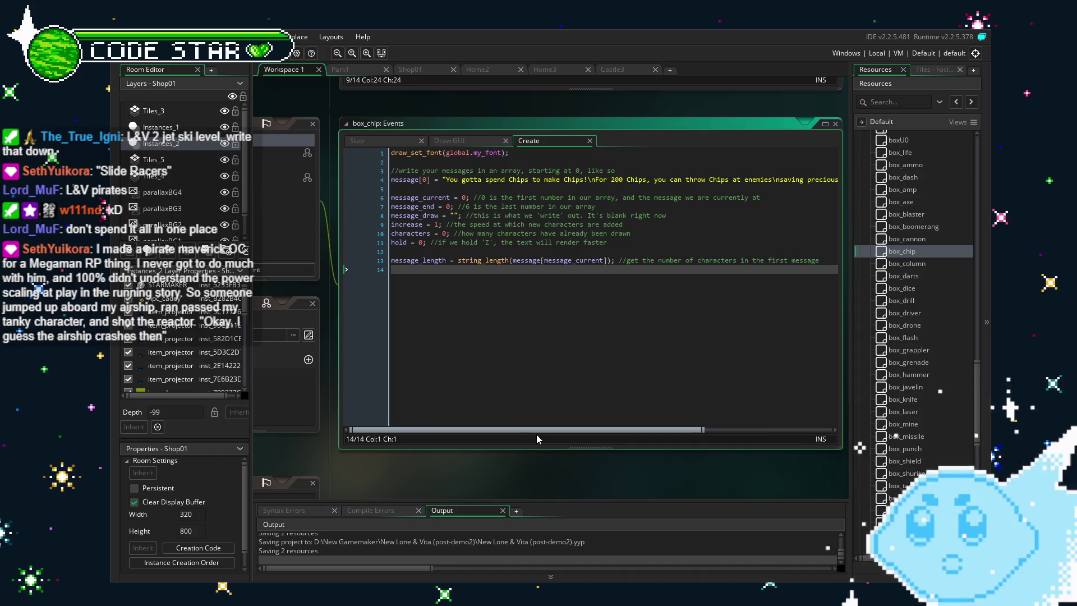
mouse_move(546, 436)
mouse_down()
mouse_move(753, 429)
mouse_move(453, 427)
mouse_up()
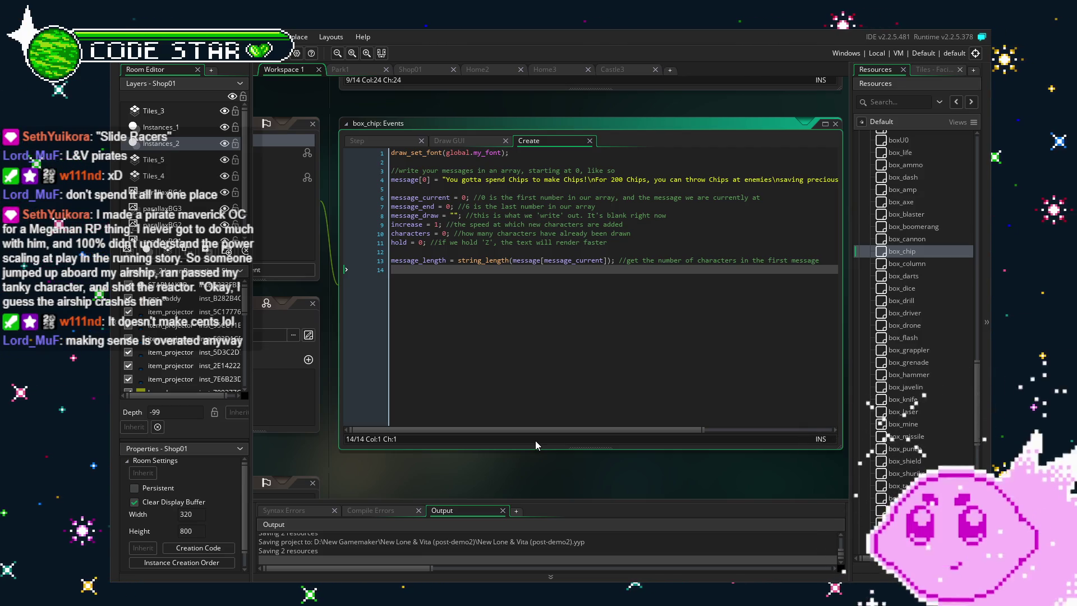
Open box_amp and bring its Create event code into view
double_click(902, 189)
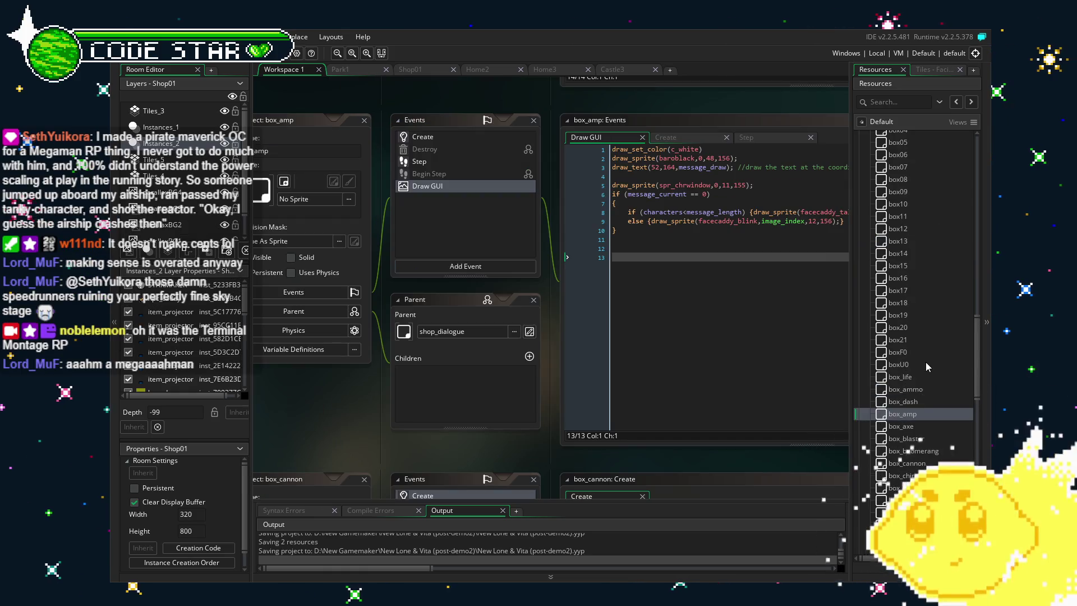
scroll(926, 361, up, 3)
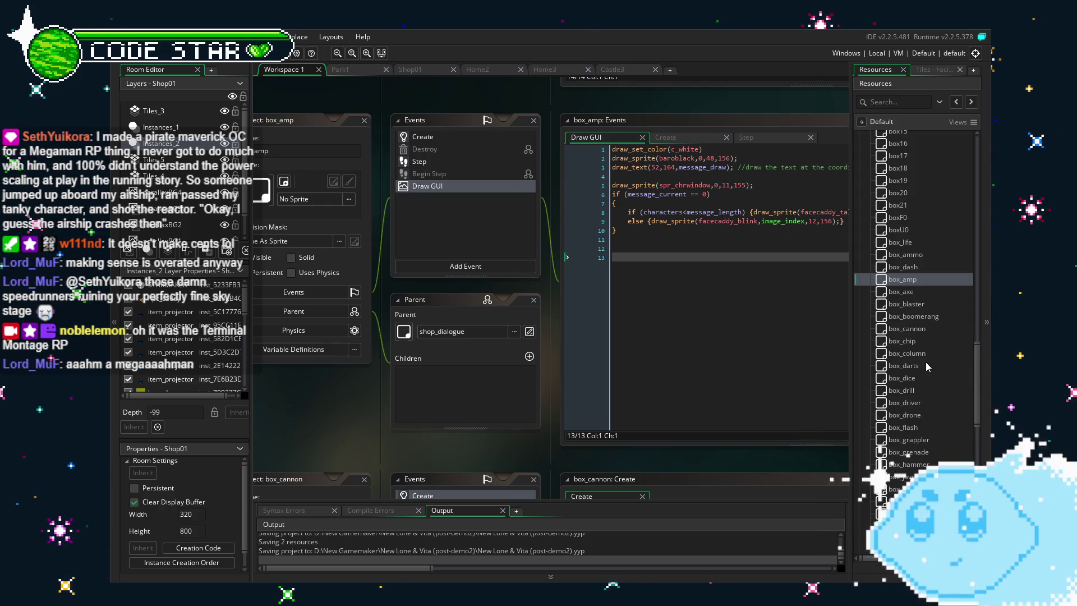
scroll(926, 363, up, 2)
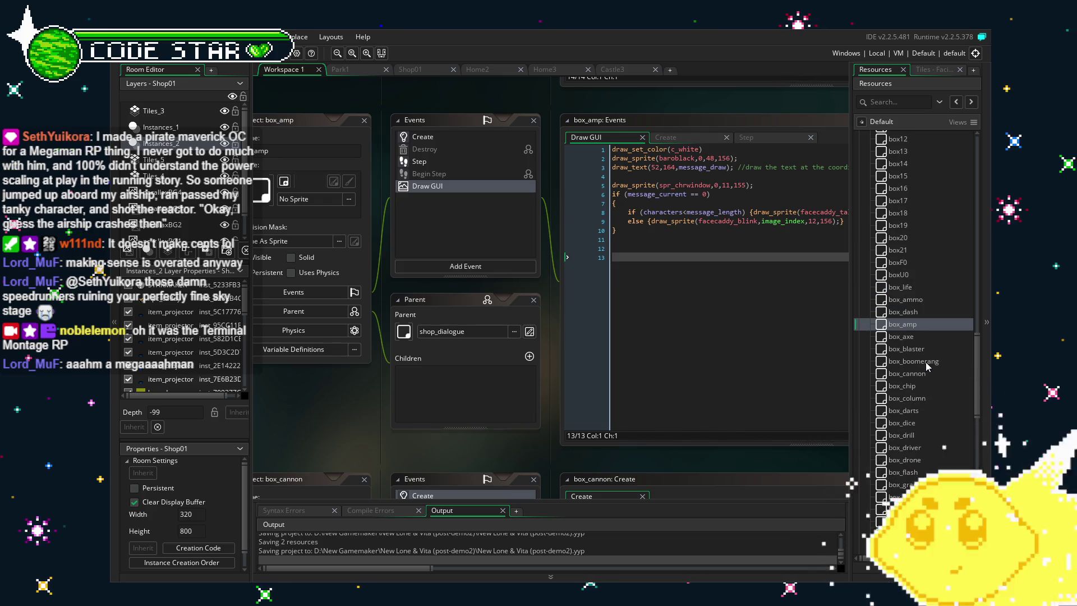
scroll(926, 363, up, 2)
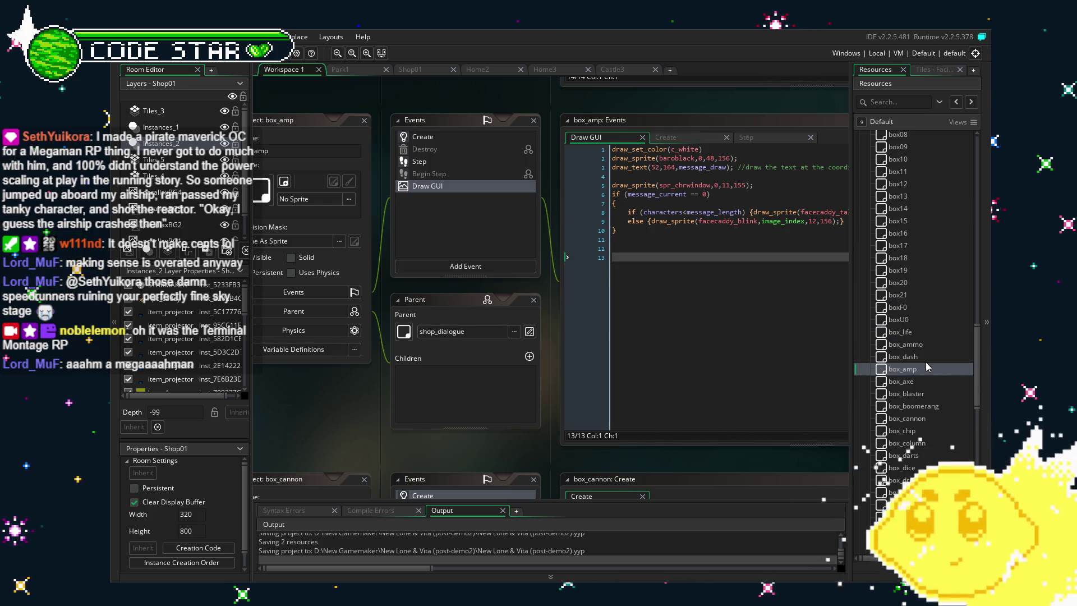
mouse_move(977, 372)
mouse_down()
mouse_move(981, 301)
mouse_move(985, 446)
mouse_up()
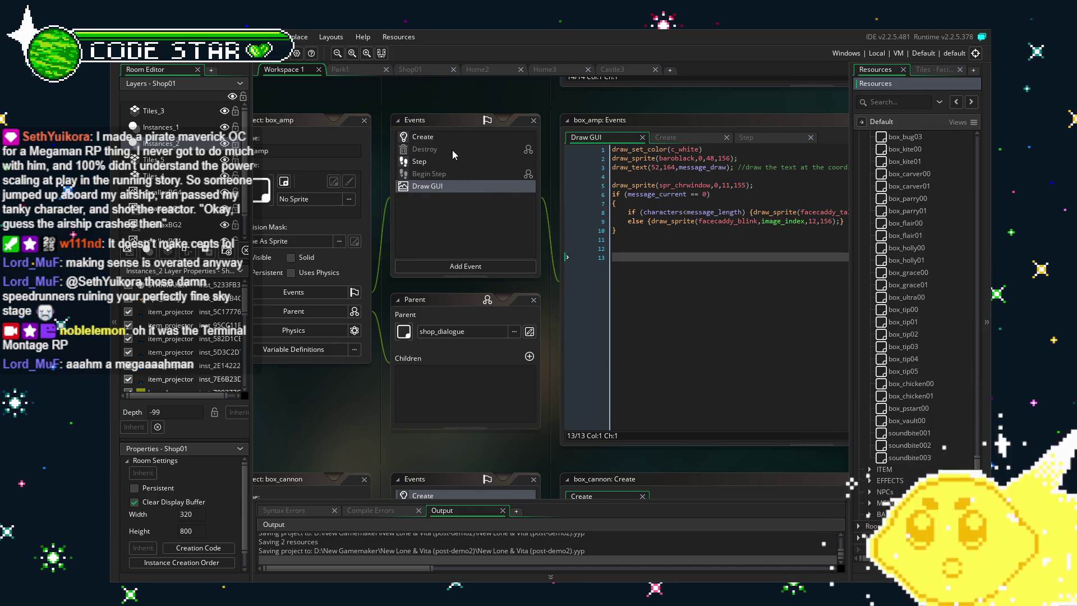
click(463, 140)
click(618, 337)
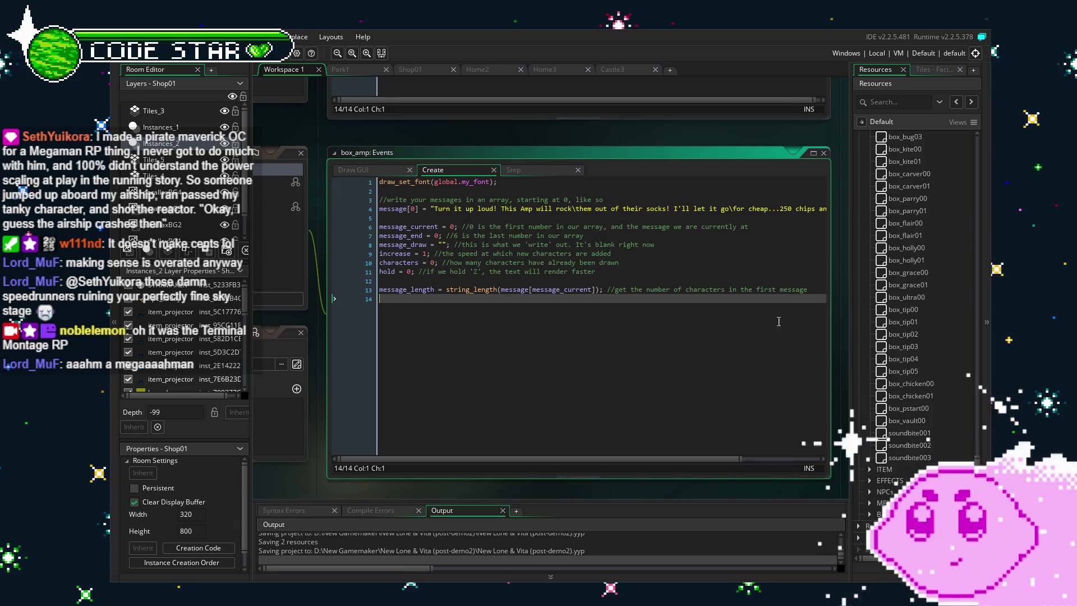
scroll(904, 427, up, 5)
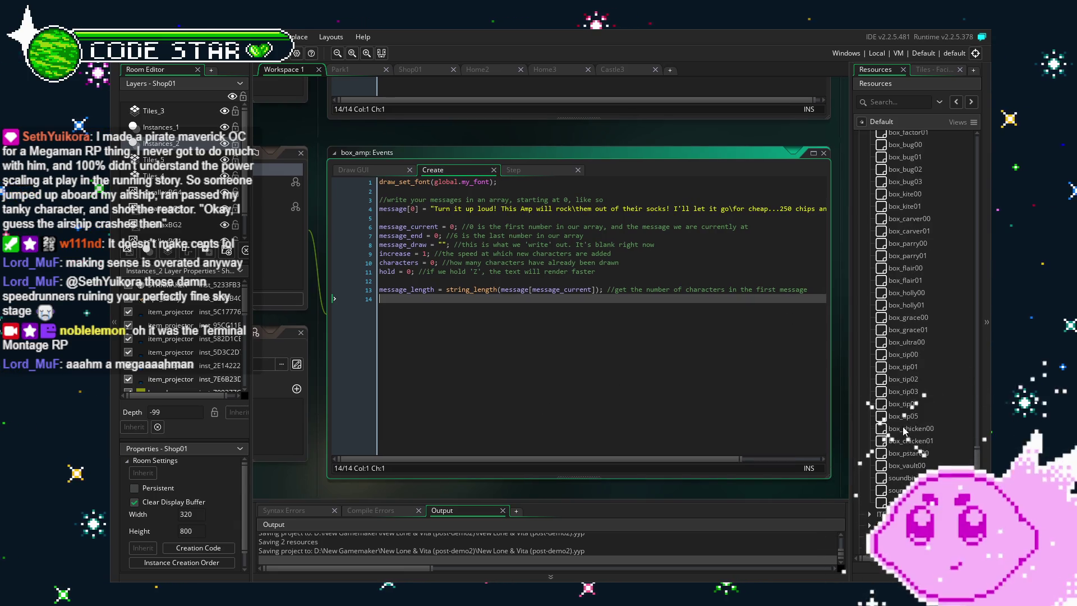
scroll(903, 427, up, 9)
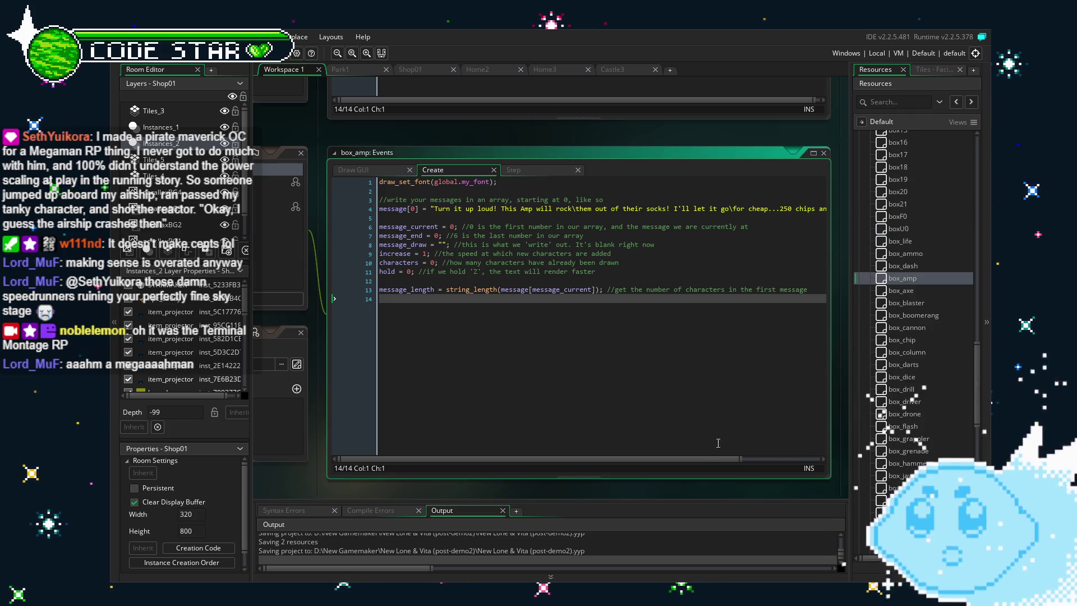
scroll(707, 243, right, 3)
Change the Amp's message price from 250 to 300 chips and save
key(ctrl+z)
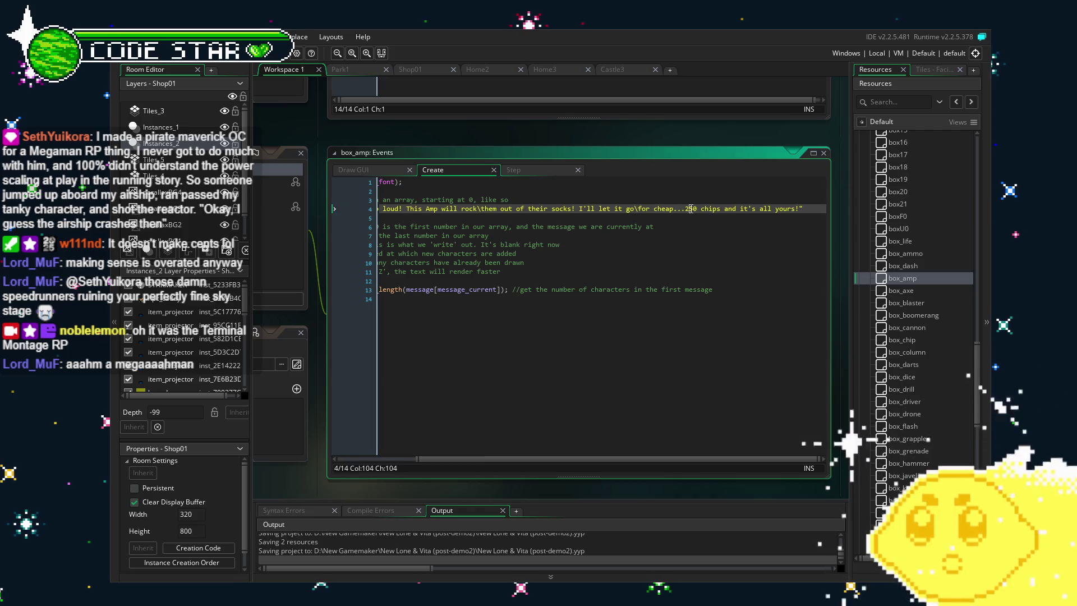
text(300)
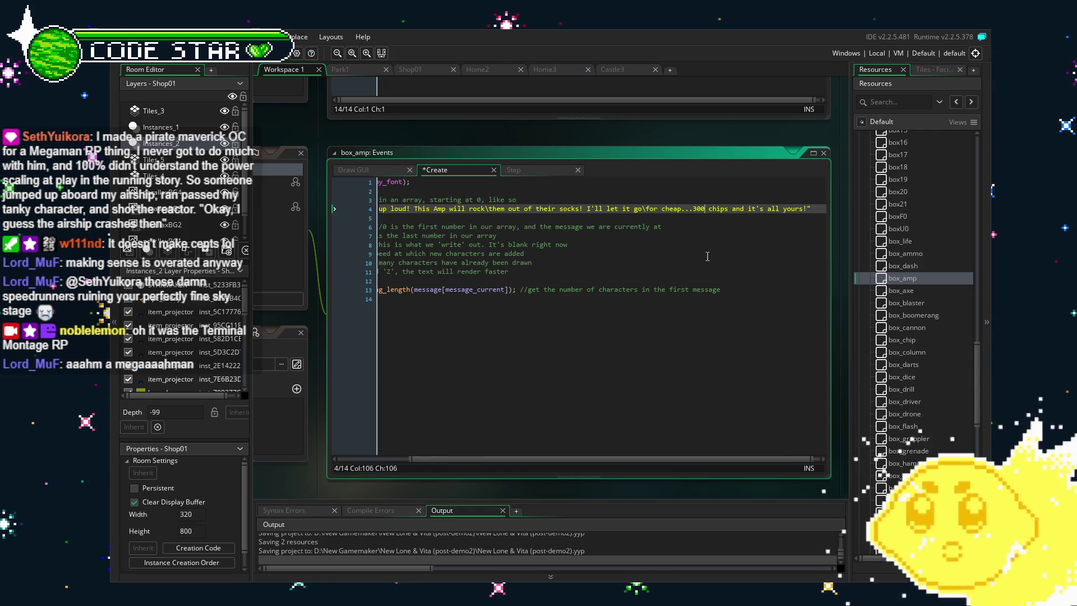
key(ctrl+s)
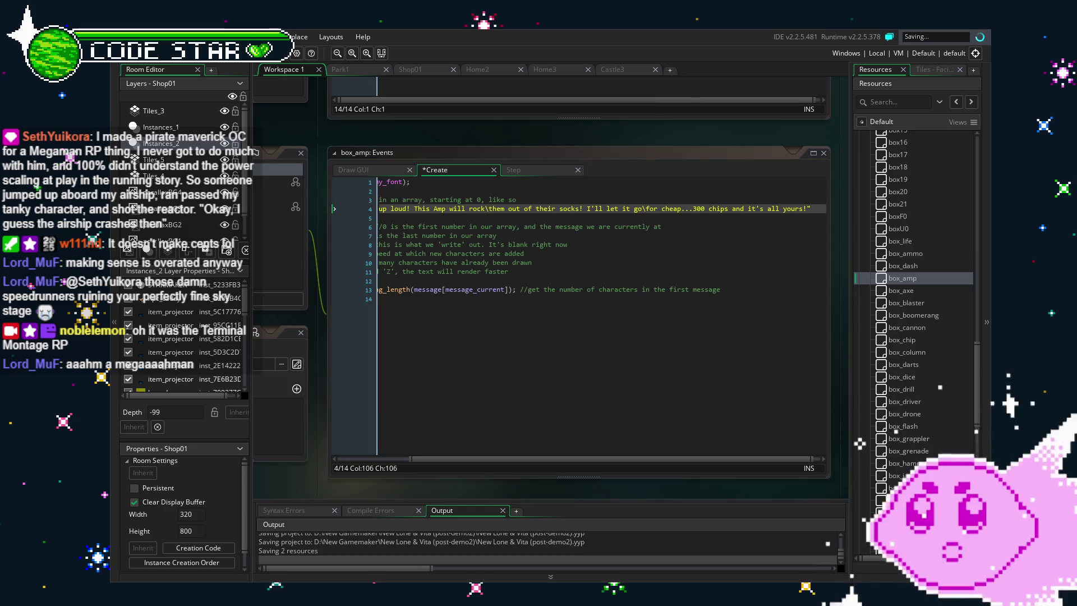
click(450, 414)
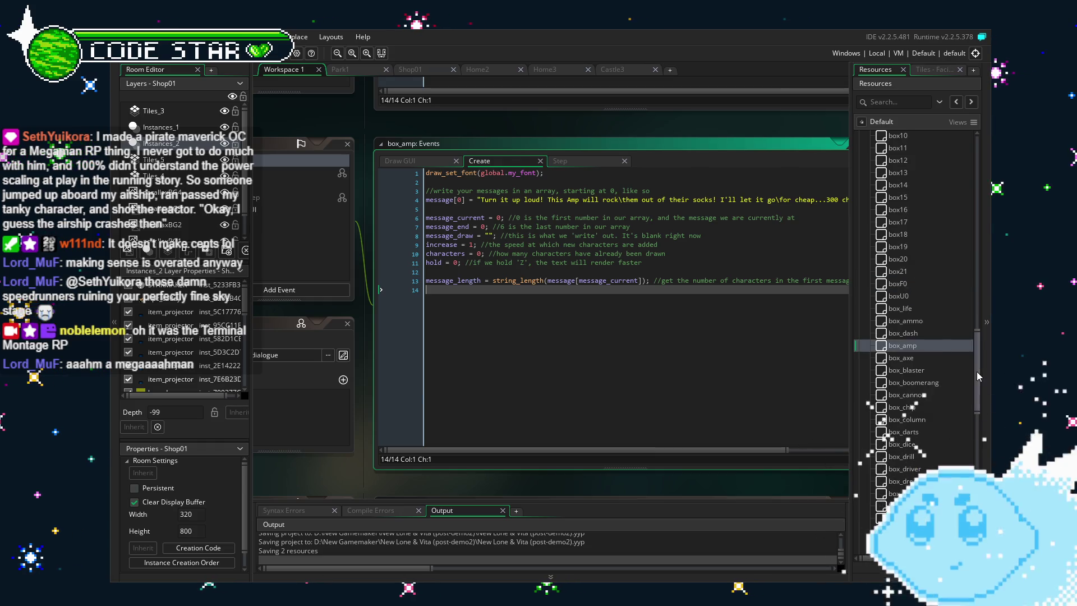
Expand NPCs > SHOP in Resources and open the box_axe object
mouse_move(977, 372)
mouse_down()
mouse_move(982, 295)
mouse_move(982, 511)
mouse_up()
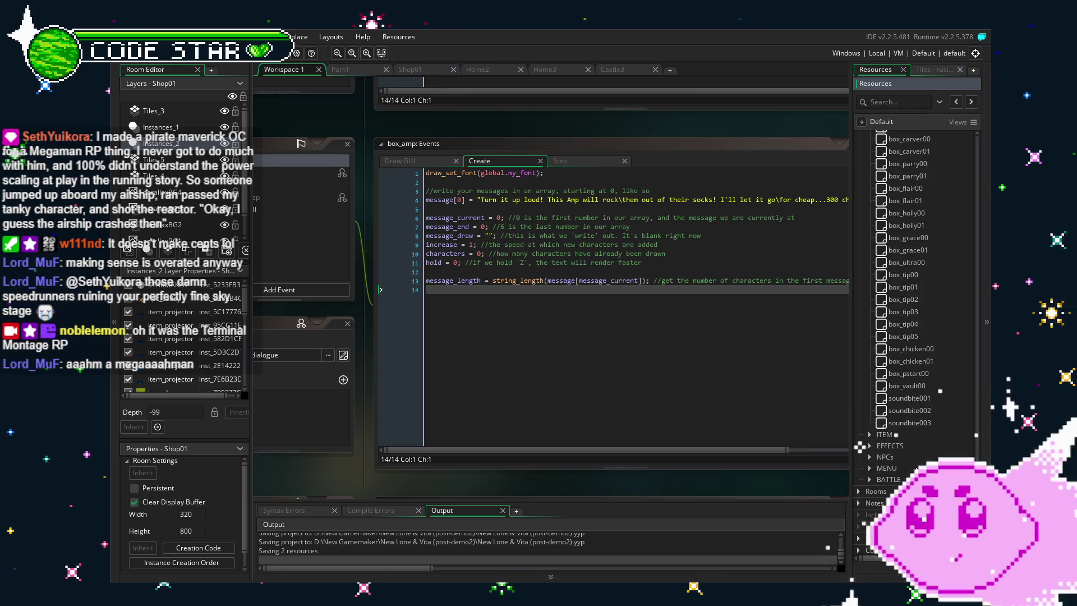
click(869, 457)
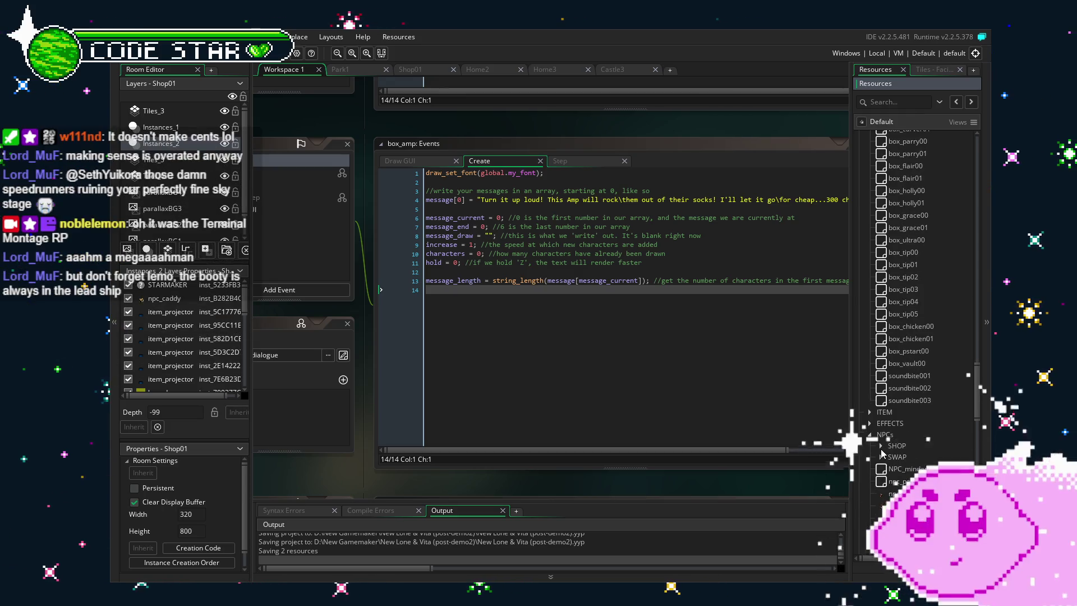
click(881, 468)
scroll(925, 445, down, 3)
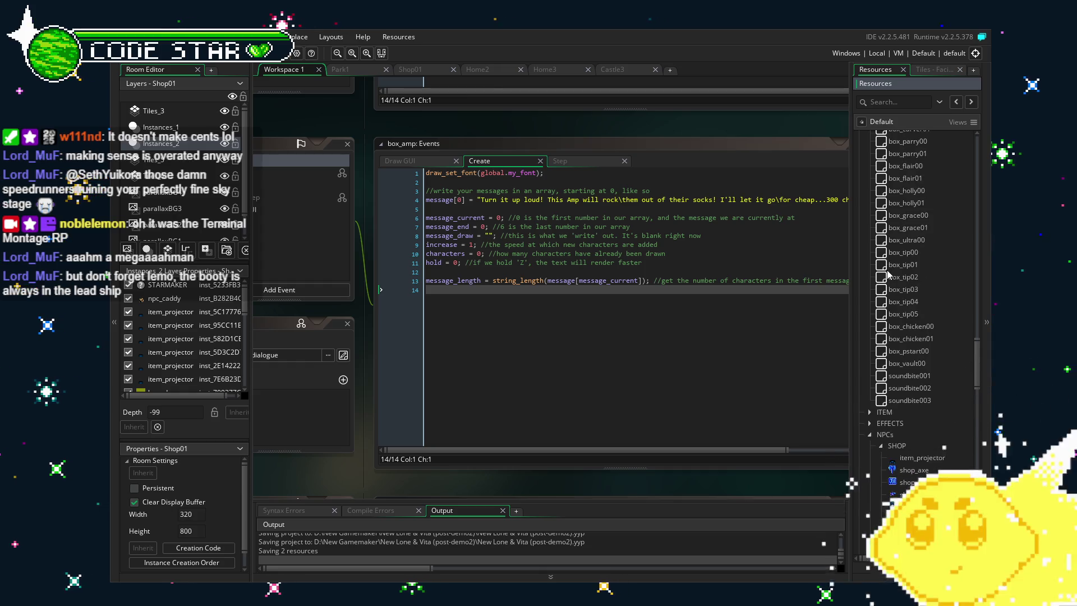
scroll(888, 275, up, 5)
scroll(892, 281, up, 5)
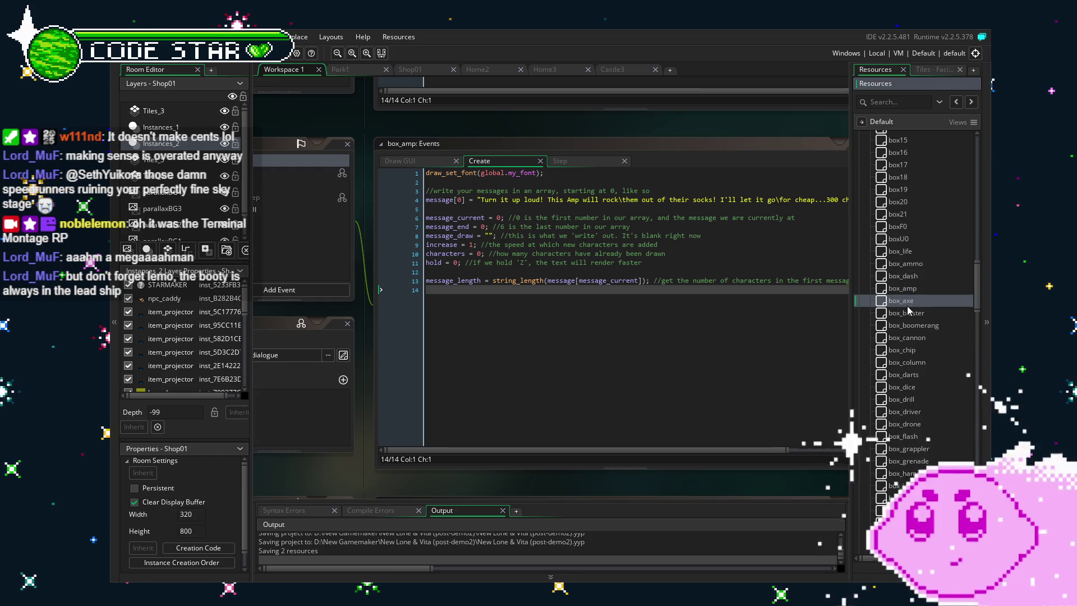
double_click(907, 306)
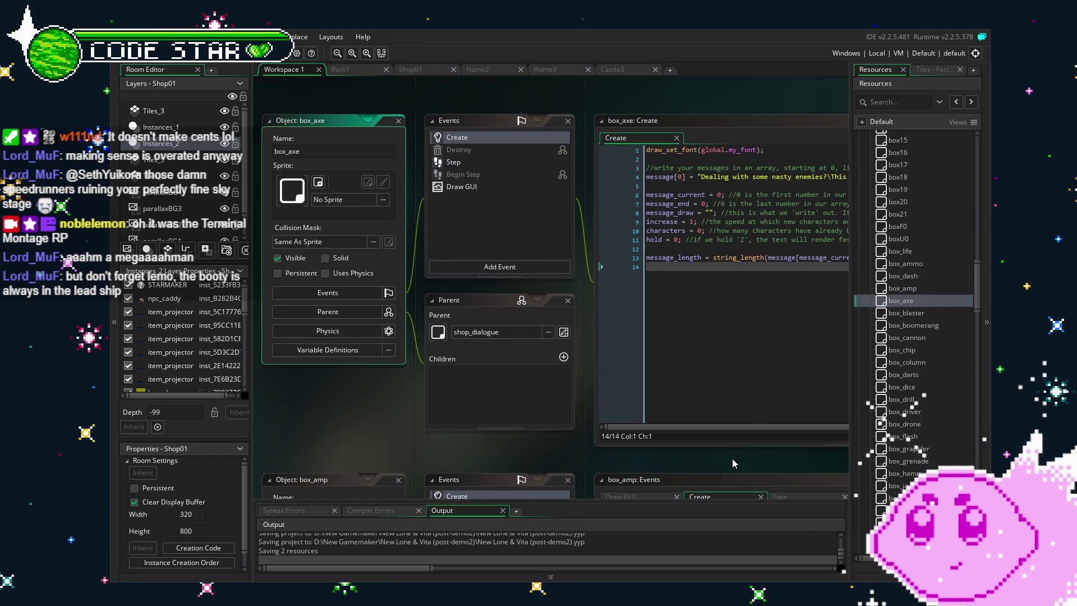
Change the Axe's price in box_axe's Create message from 200 to 250 chips
mouse_move(732, 459)
mouse_down()
mouse_move(618, 442)
mouse_move(481, 443)
mouse_move(622, 446)
mouse_up()
mouse_move(689, 447)
mouse_down()
mouse_move(766, 447)
mouse_move(592, 446)
mouse_up()
click(766, 163)
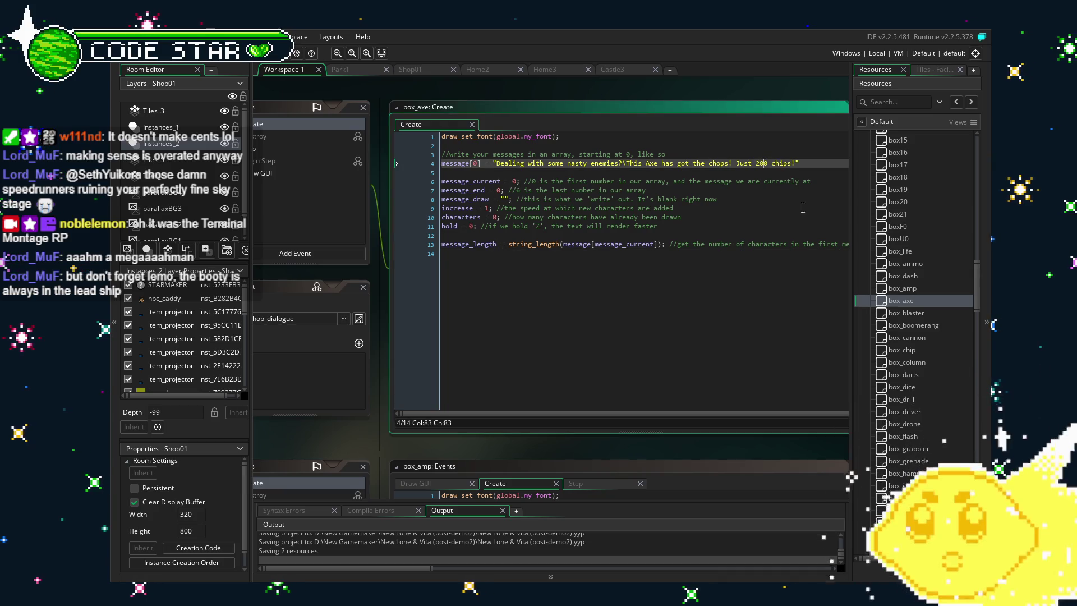
text(5)
click(768, 296)
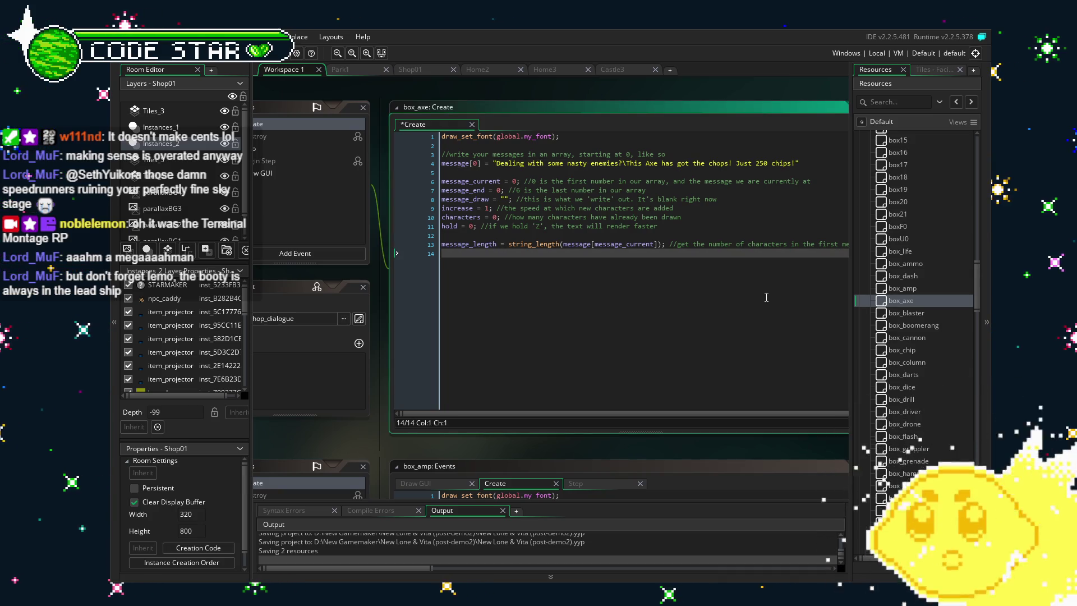
drag(979, 297, 982, 393)
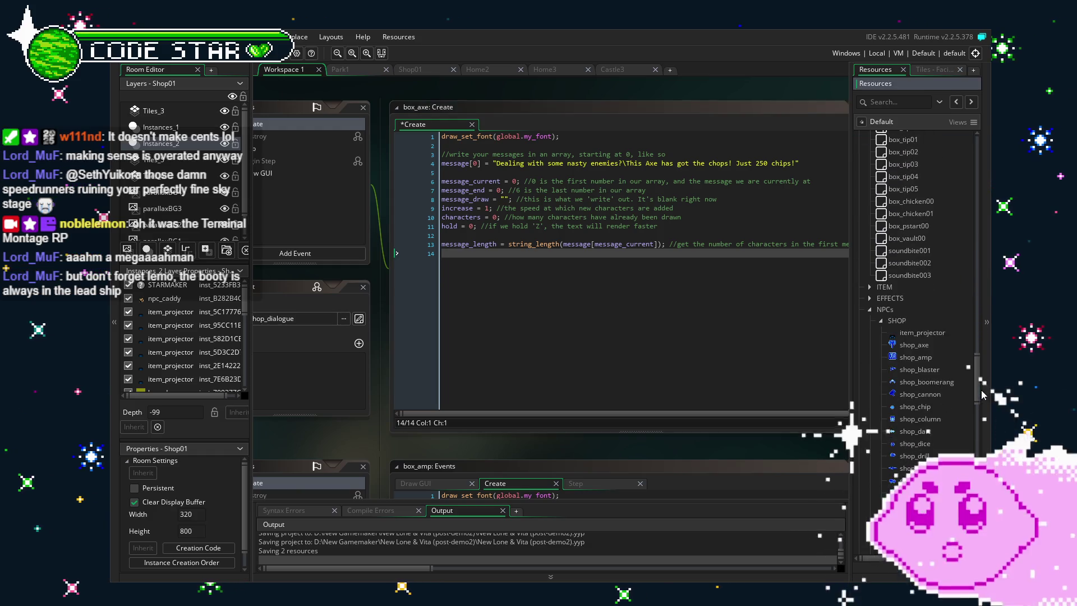
In shop_axe's purchase code, change the chip cost from 100 to 250
double_click(927, 346)
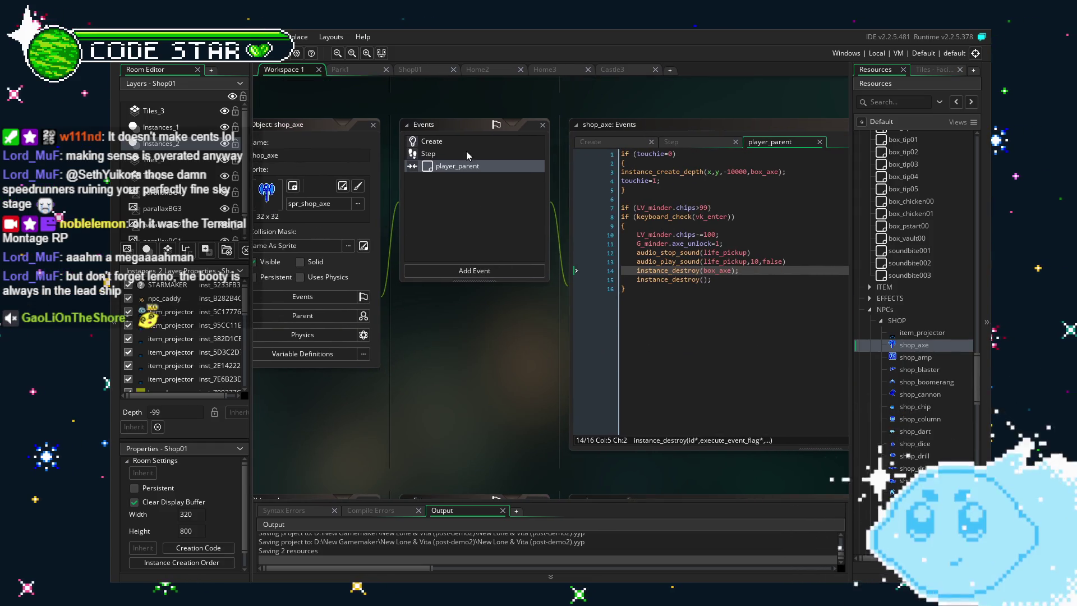
double_click(710, 235)
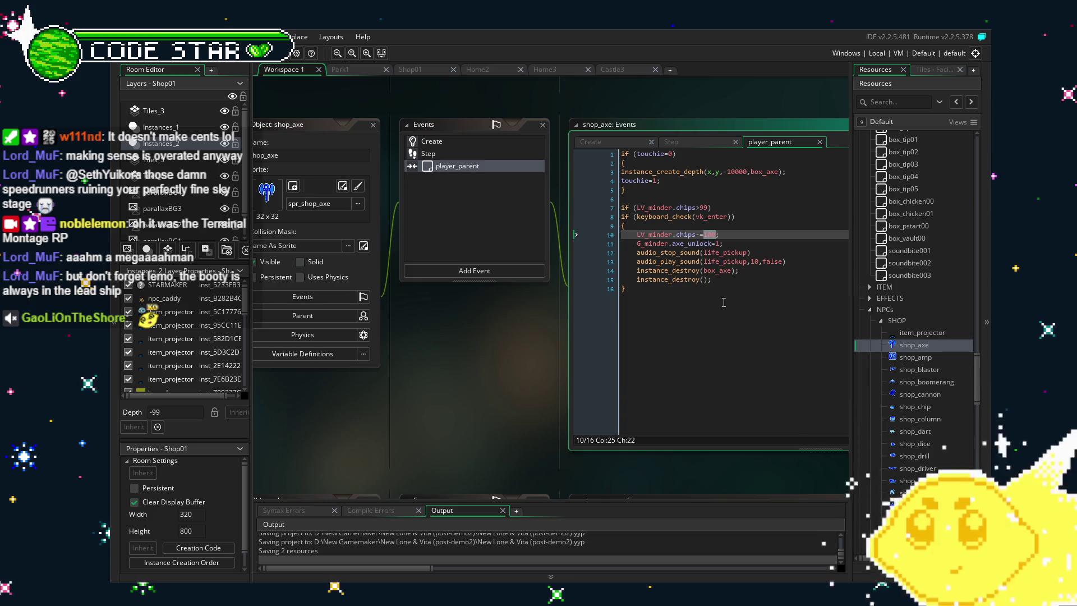
text(250)
click(815, 329)
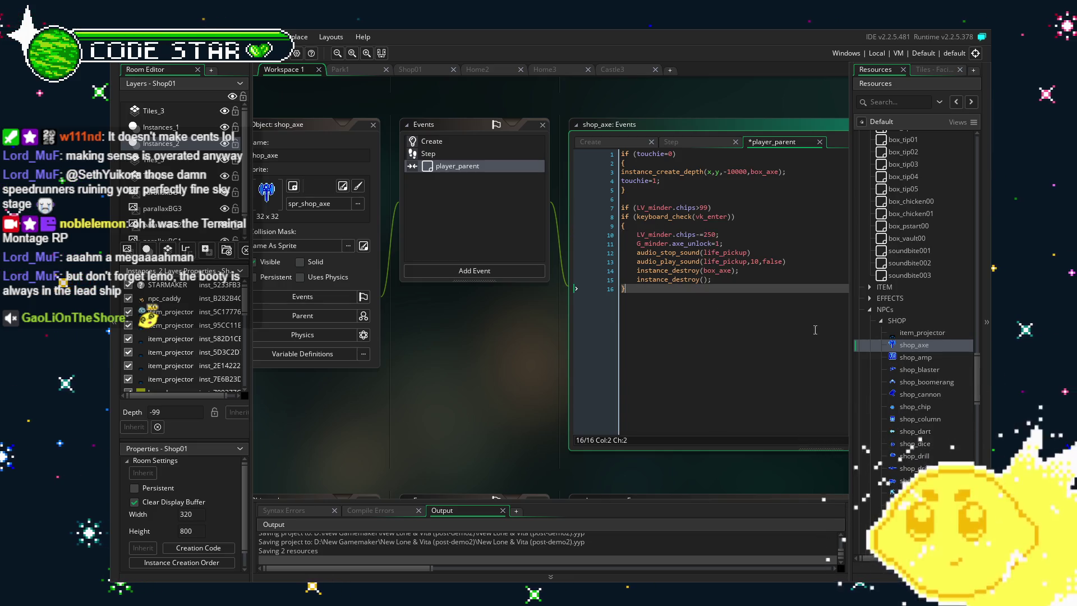
In shop_amp's purchase code, change the chip cost from 100 to 300 and save
double_click(911, 357)
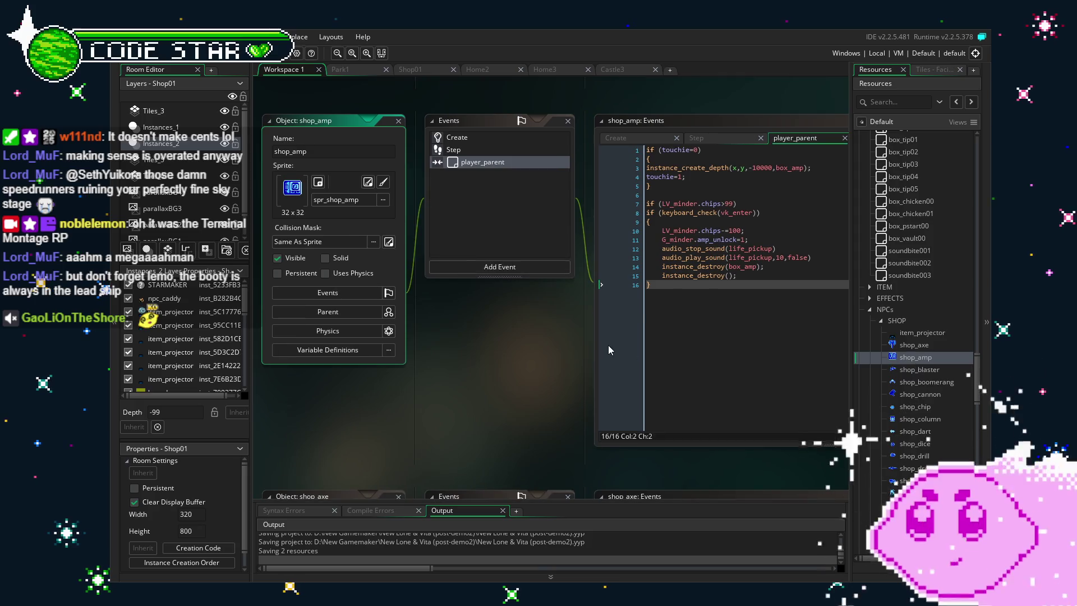
double_click(735, 230)
text(30)
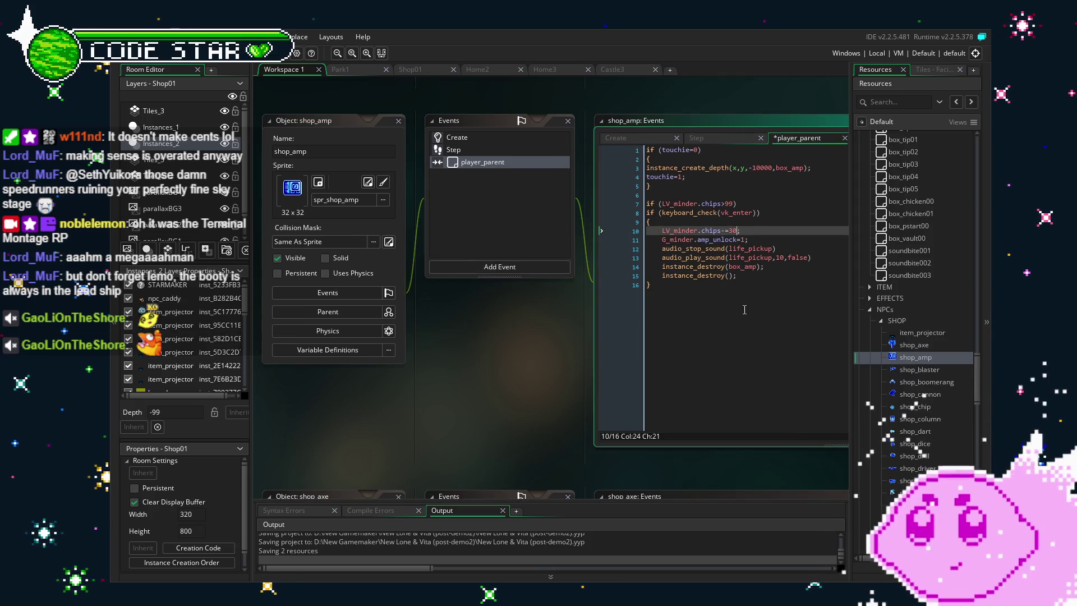
text(0)
click(745, 310)
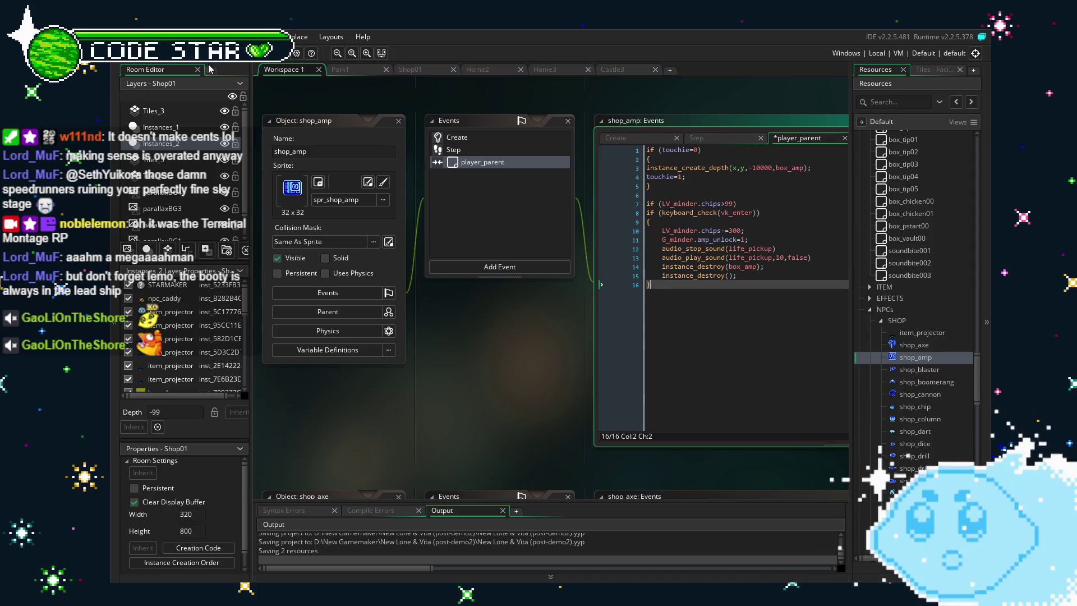
key(ctrl+s)
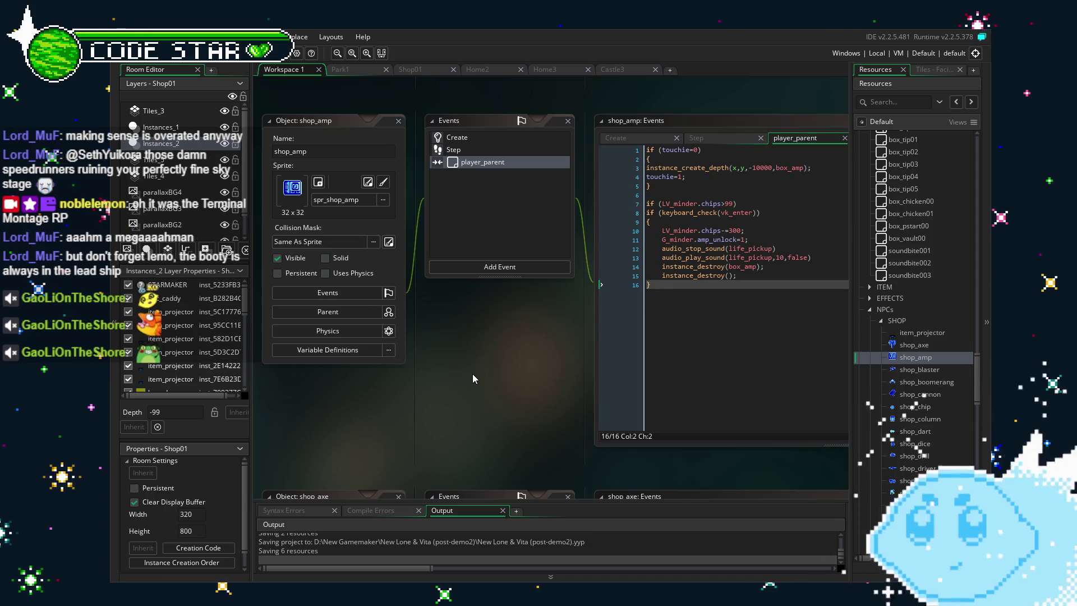
drag(472, 374, 497, 377)
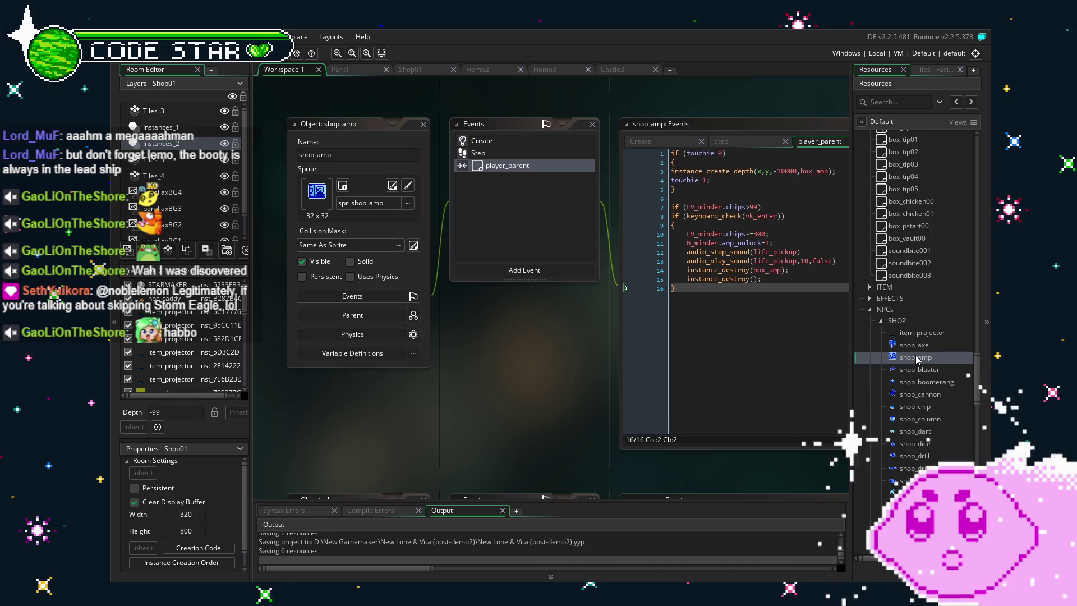
double_click(917, 360)
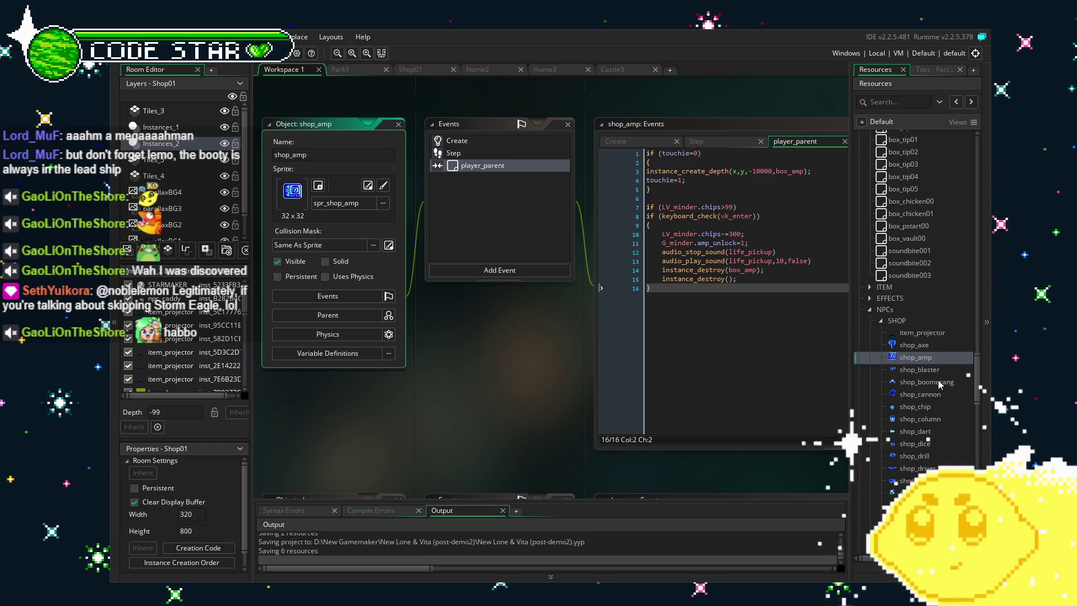
Open box_cannon and bring its Create event code into view
double_click(931, 396)
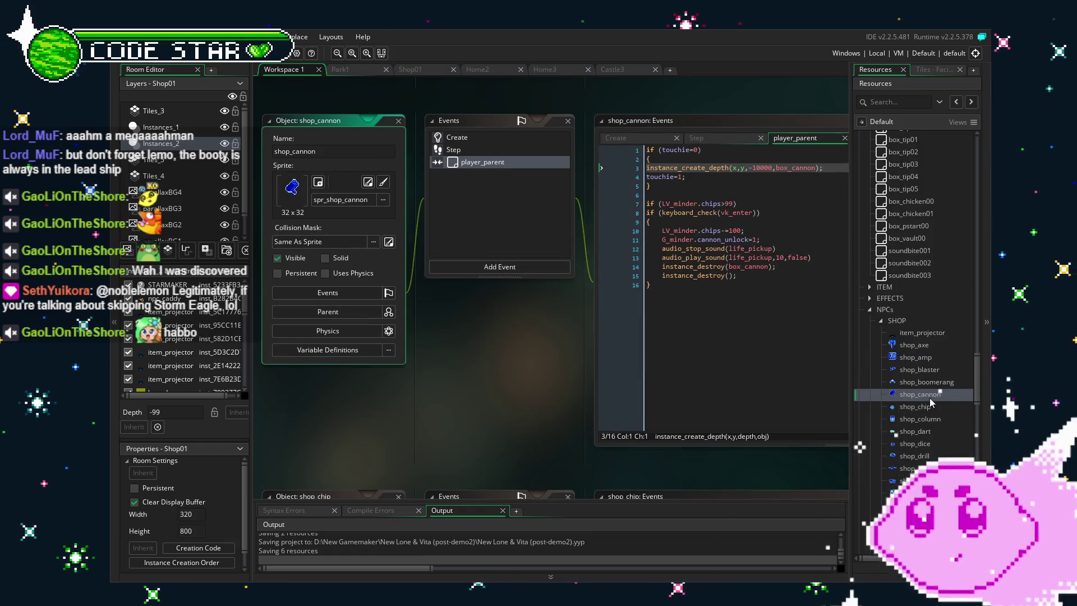
scroll(895, 305, up, 2)
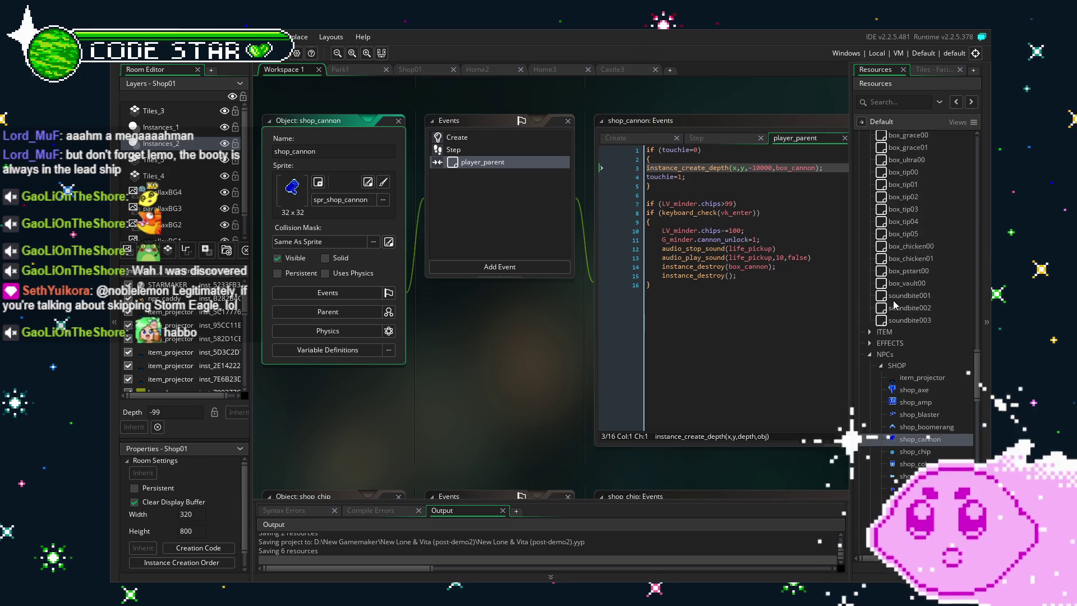
scroll(894, 306, up, 5)
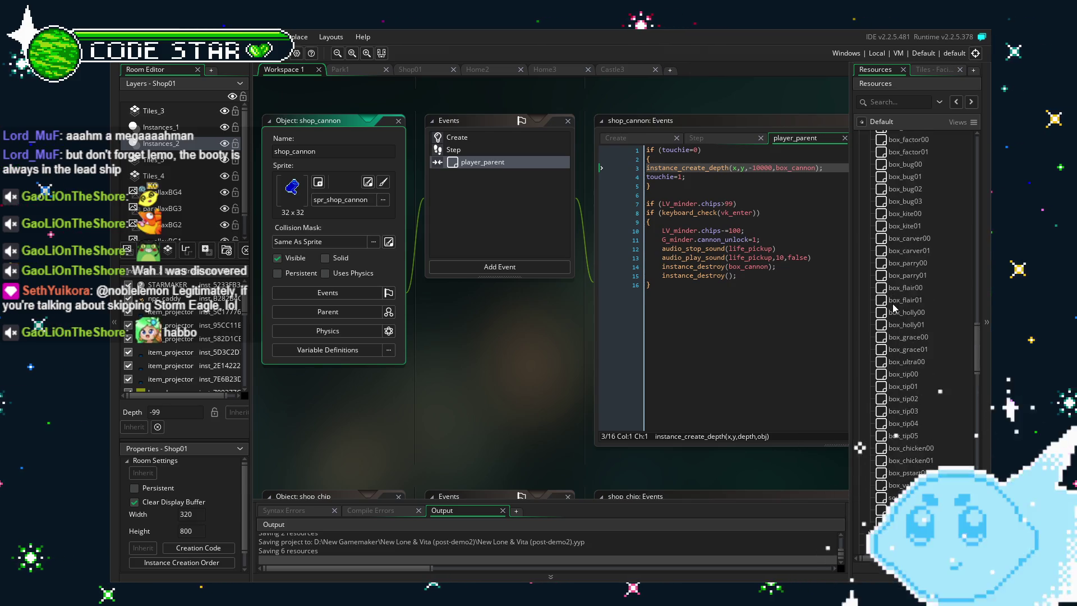
scroll(893, 306, up, 10)
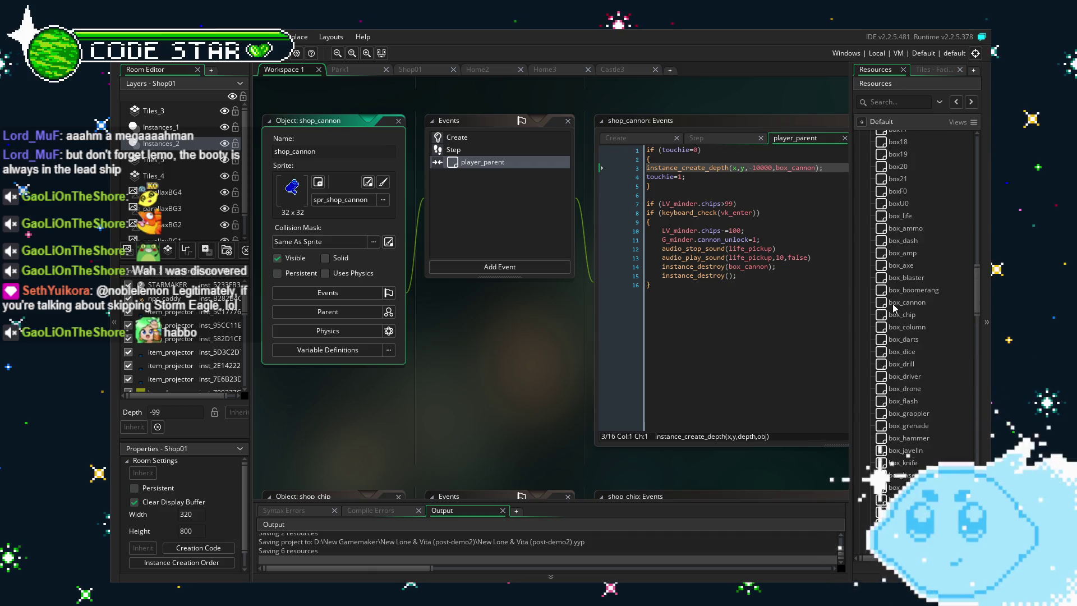
double_click(911, 305)
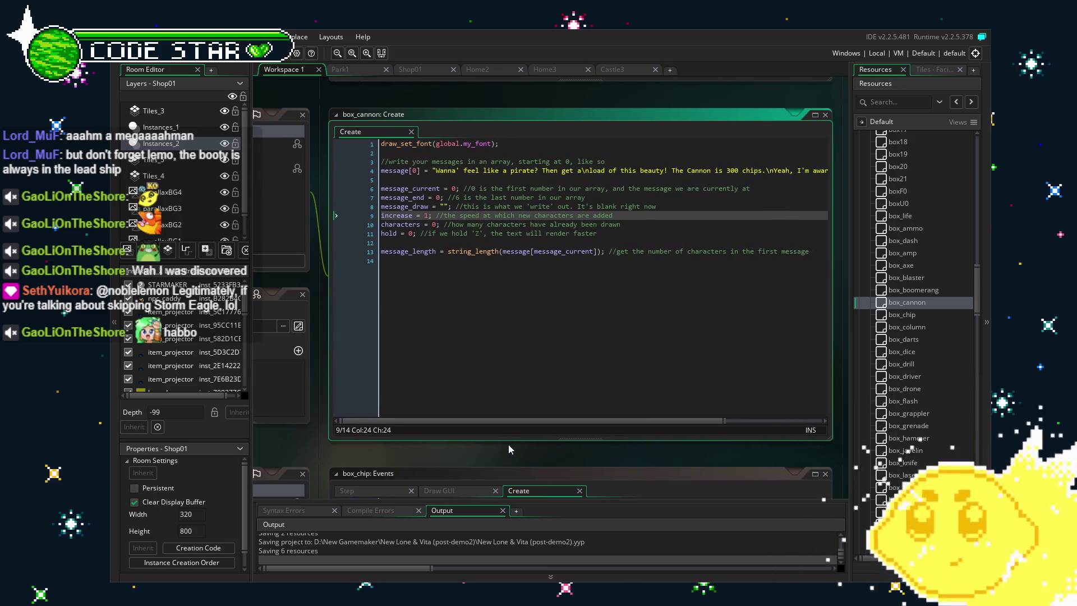
drag(508, 444, 784, 460)
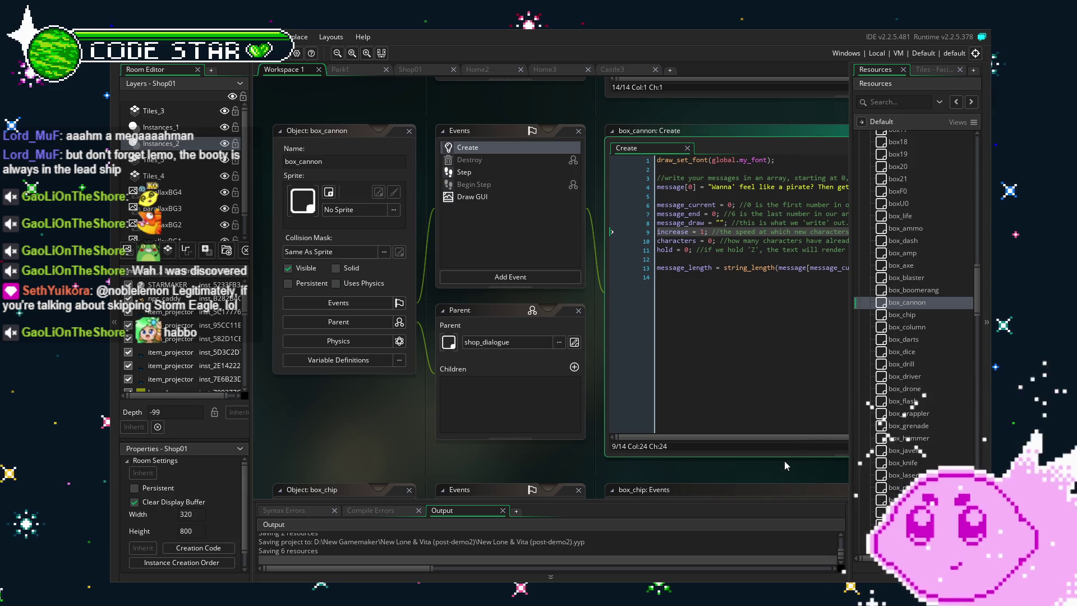
drag(784, 460, 494, 440)
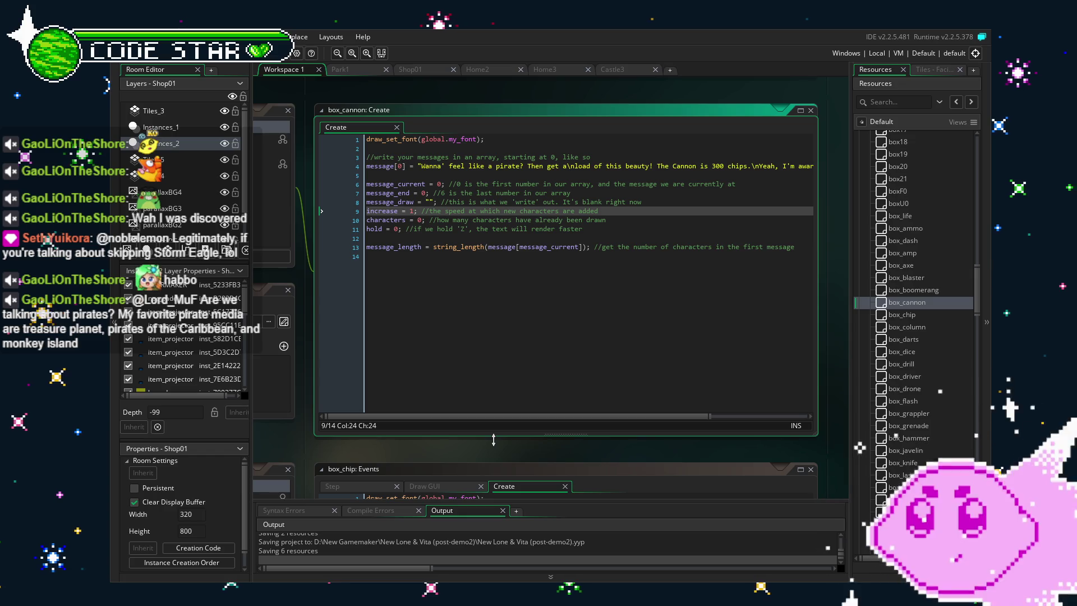
Change the Cannon's message price from 300 to 250 chips and save
double_click(721, 167)
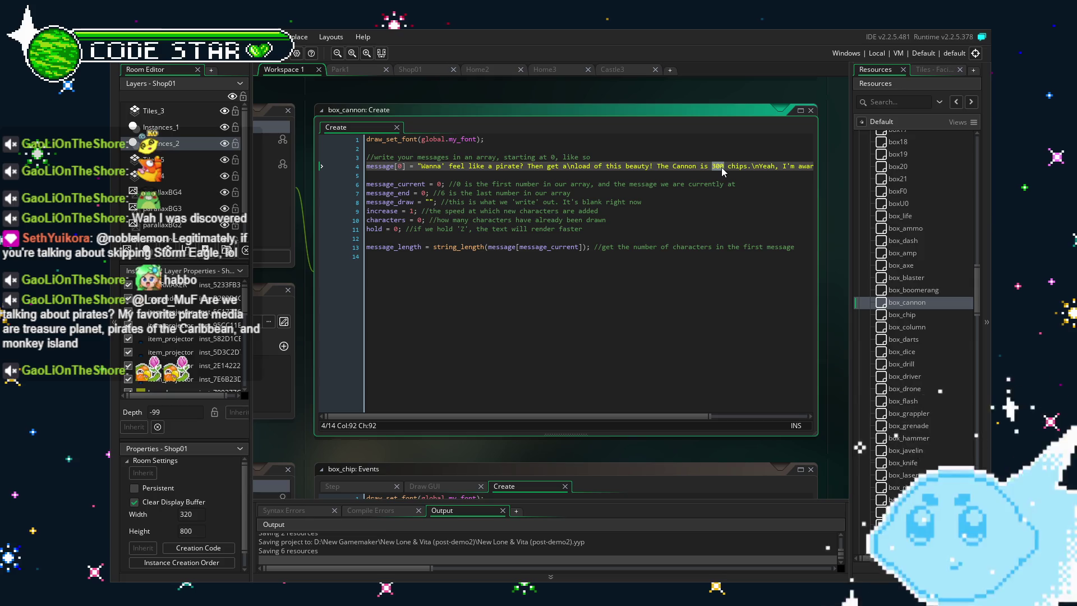
text(25)
click(730, 285)
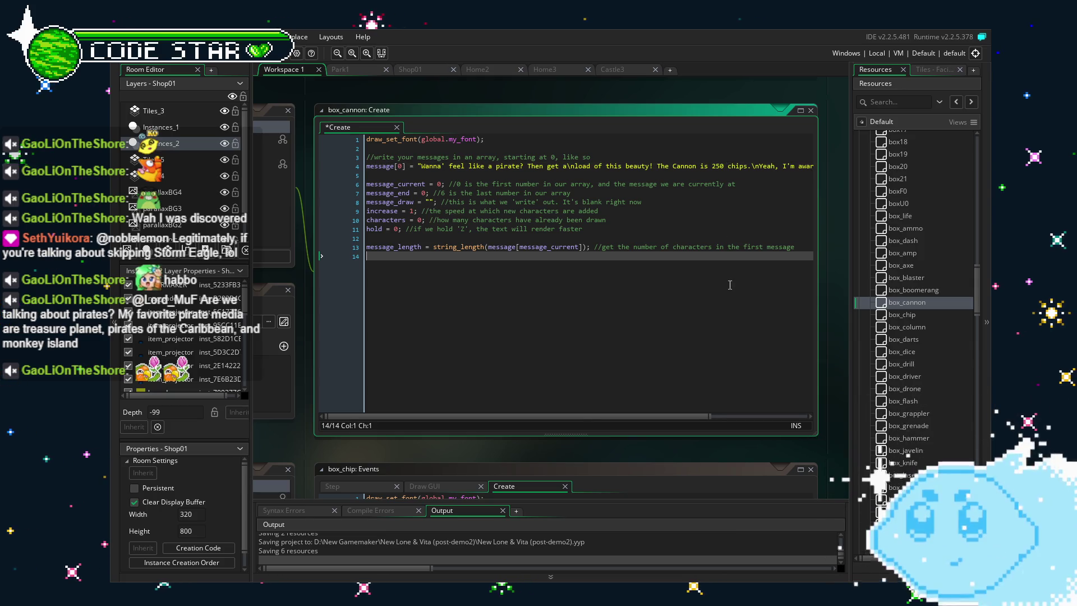
key(ctrl+s)
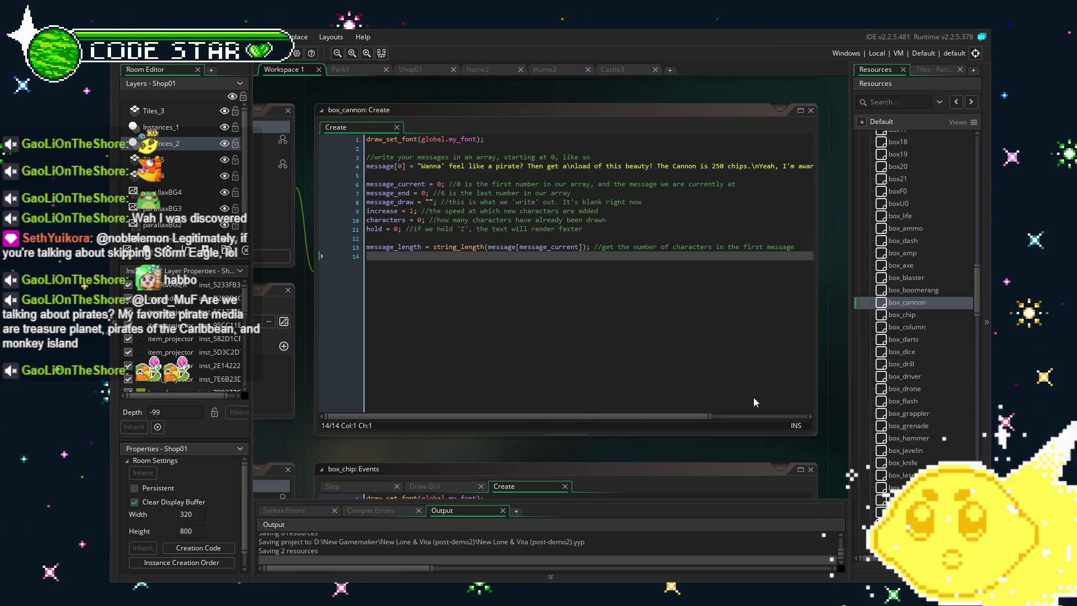
Reopen the shop_cannon object from the Resources tree
scroll(910, 369, down, 10)
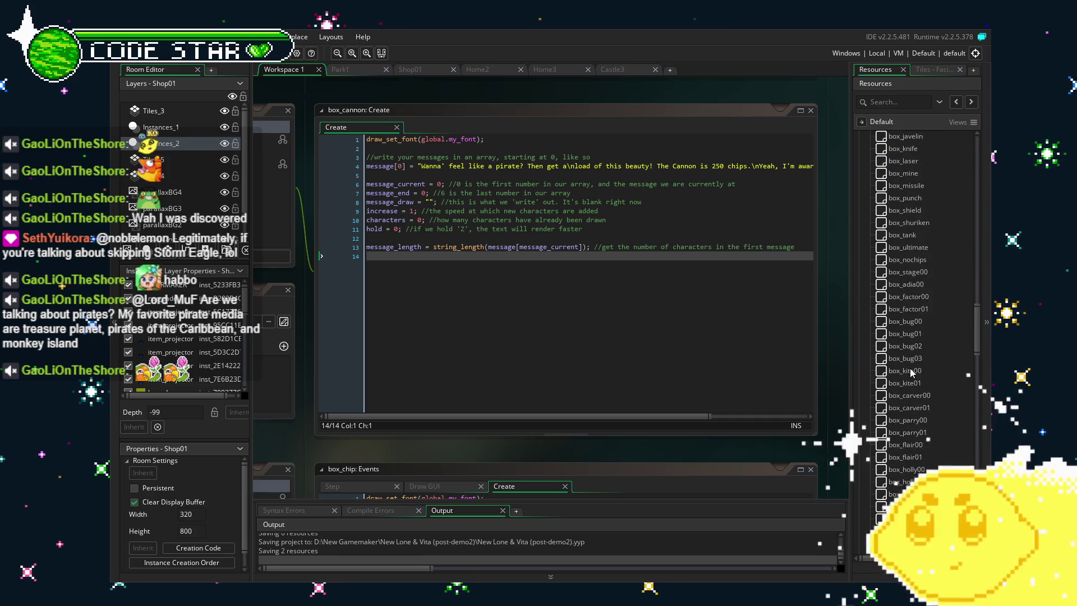
scroll(910, 372, down, 8)
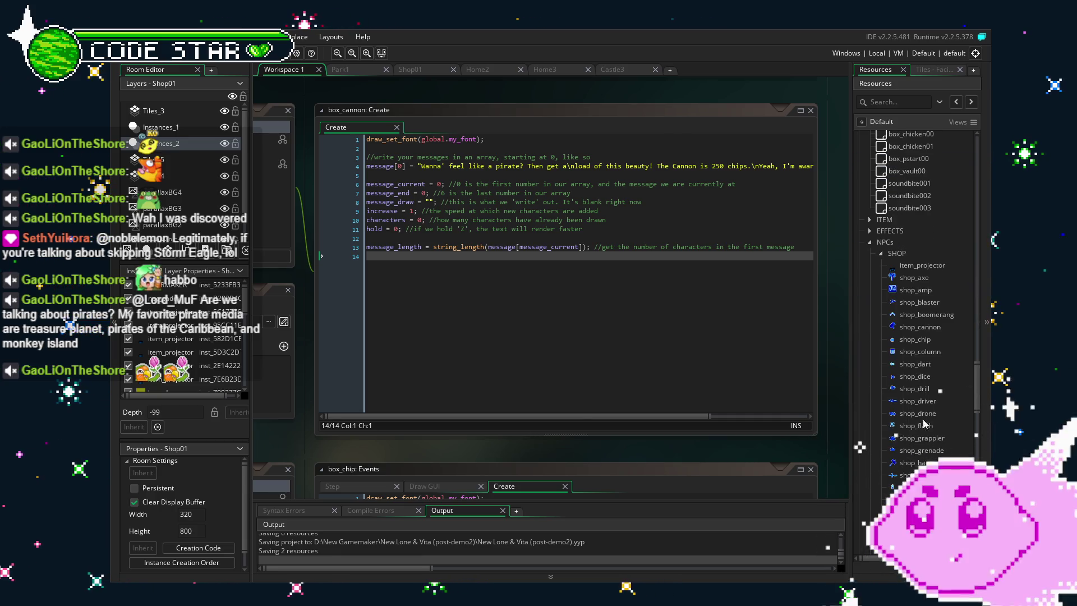
double_click(920, 330)
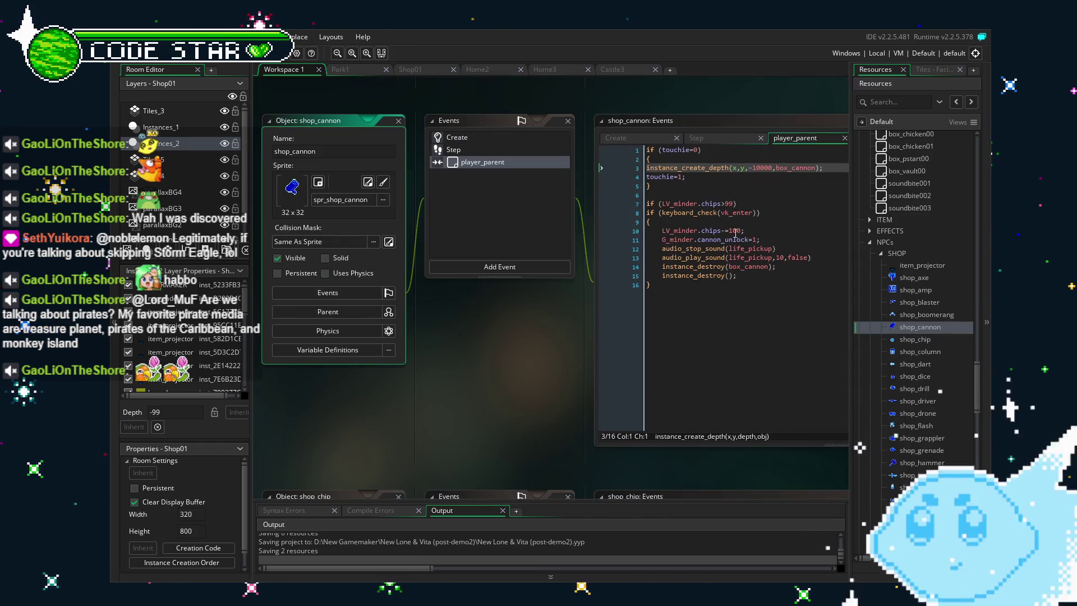
Set the cannon's purchase cost on line 10 of shop_cannon to 250 chips and save
double_click(735, 231)
text(25)
click(800, 382)
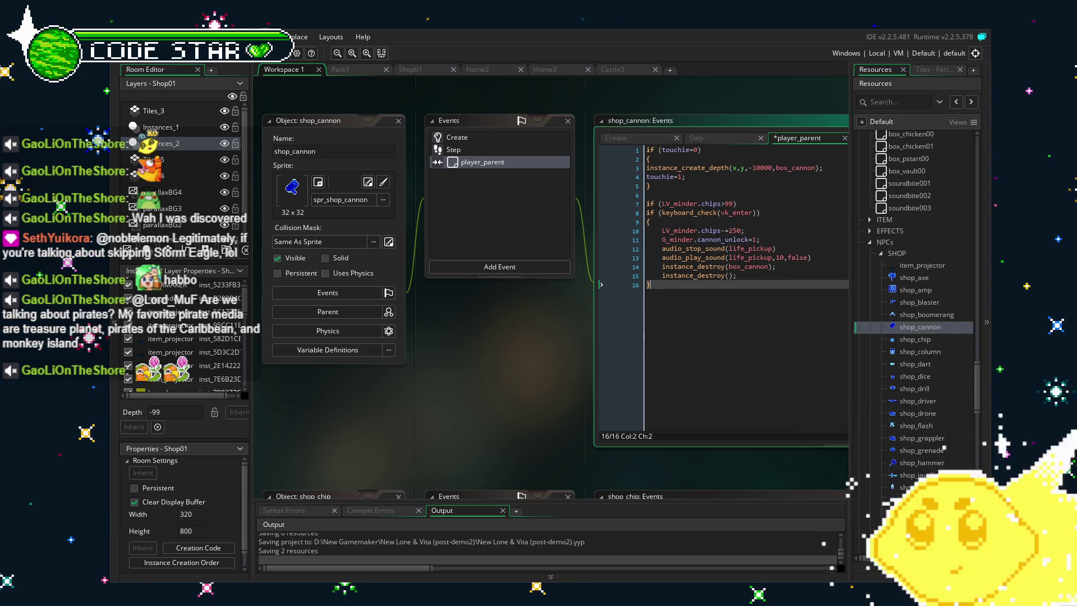
key(ctrl+s)
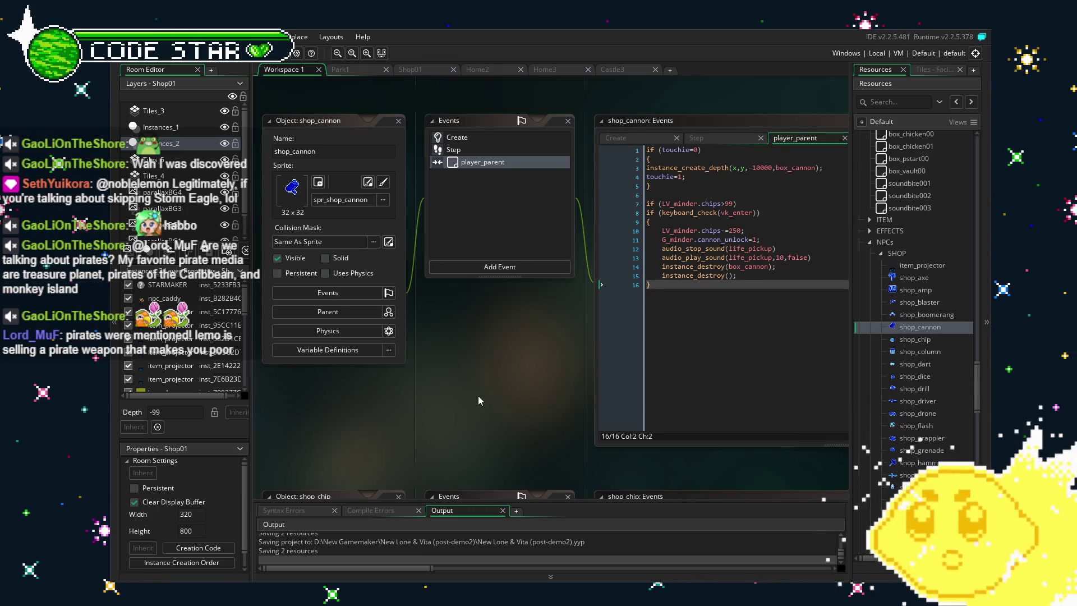
drag(479, 396, 466, 393)
Open shop_chip's player_parent event and change line 10's chip cost from 100 to 200
double_click(911, 339)
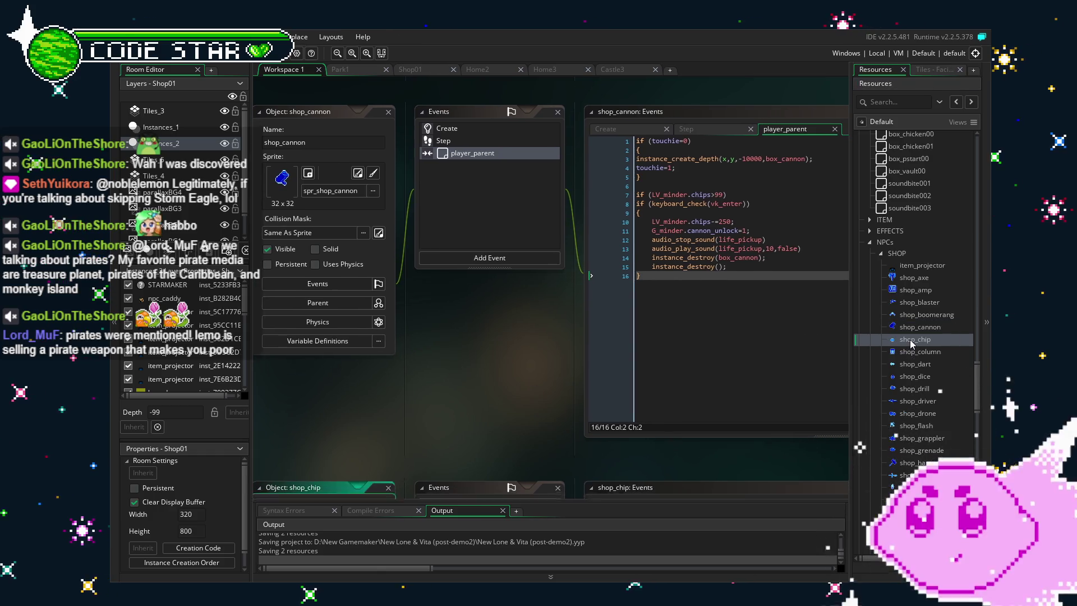
click(472, 167)
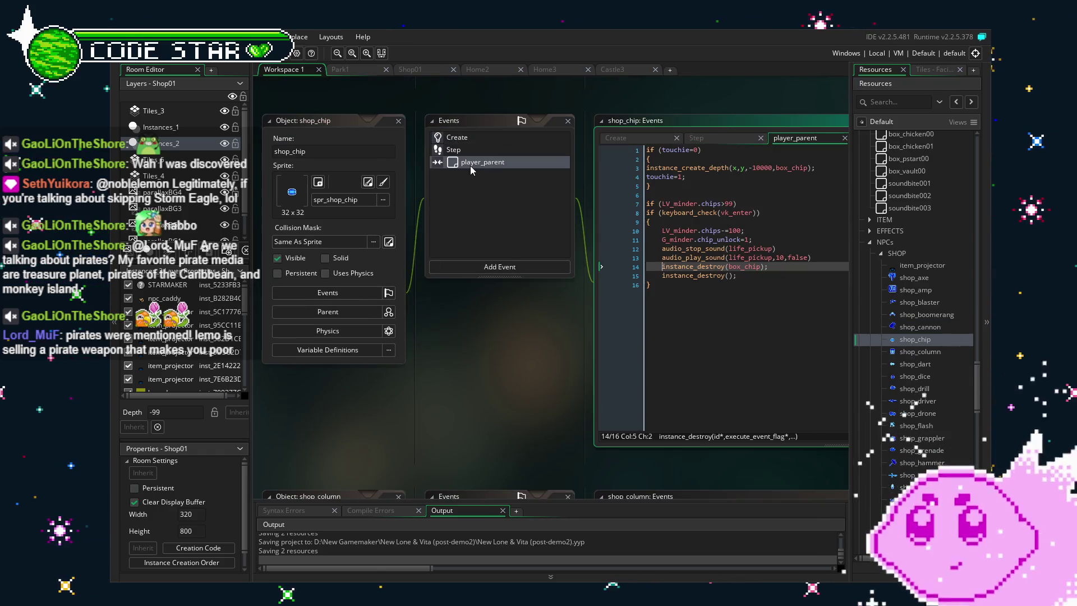
click(686, 229)
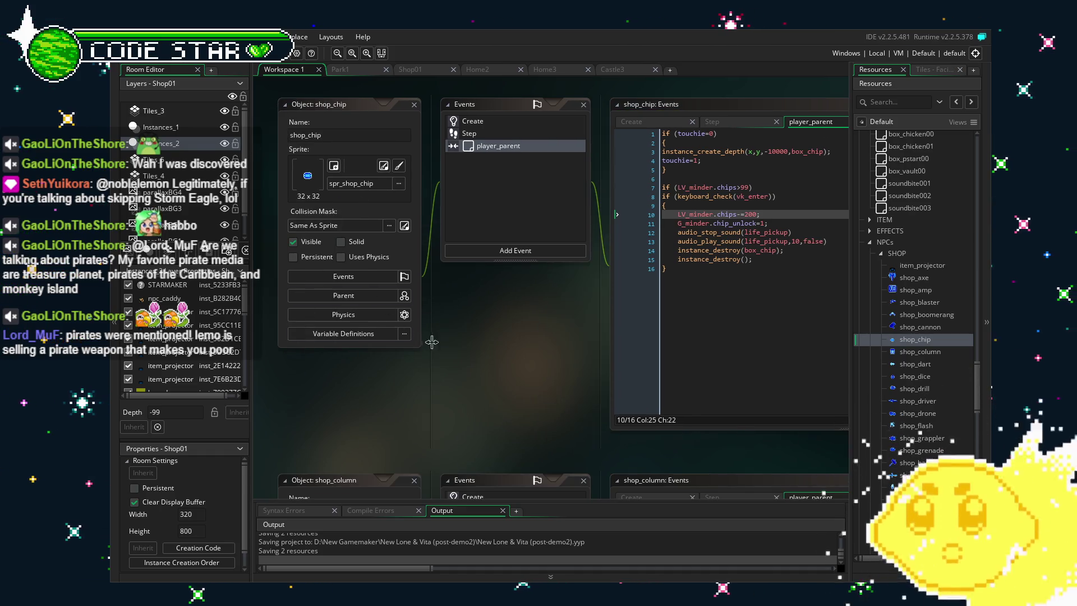
drag(433, 372, 373, 402)
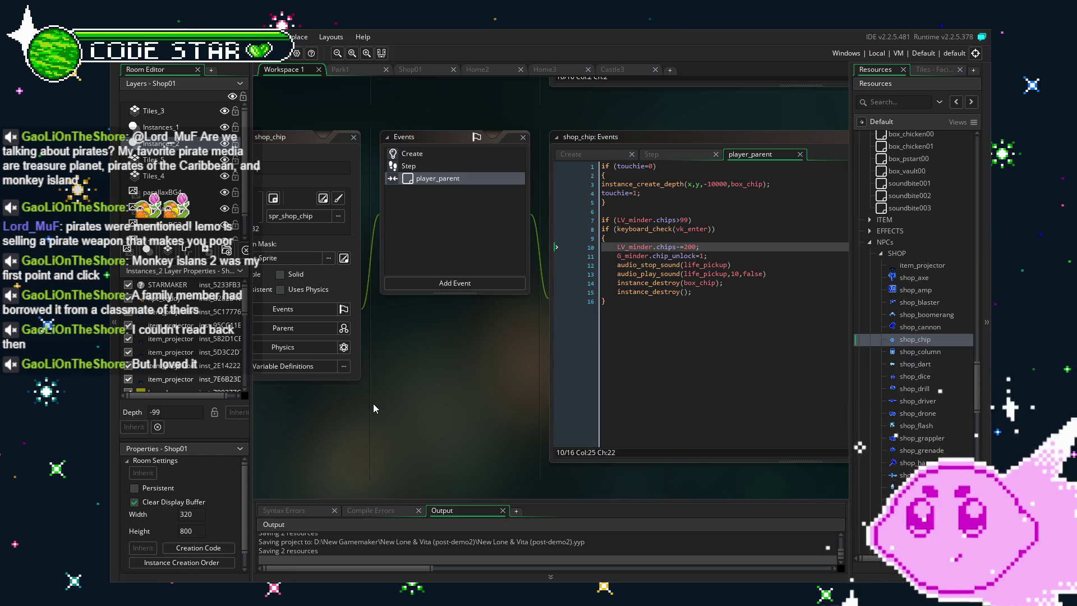
Pan the workspace and open the shop_column object from NPCs > SHOP
drag(407, 413, 372, 416)
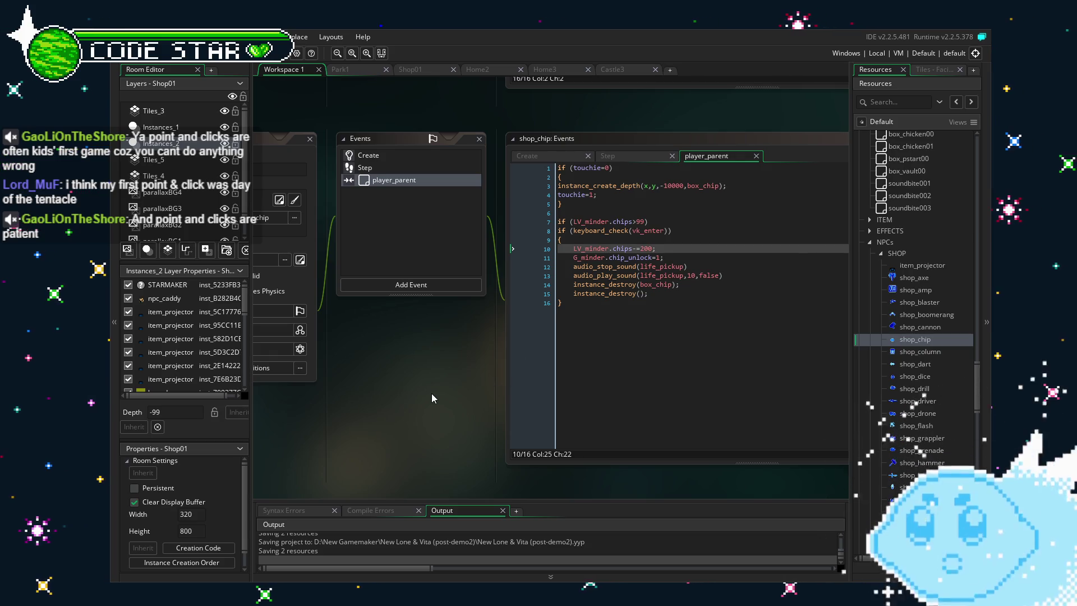
scroll(417, 397, up, 1)
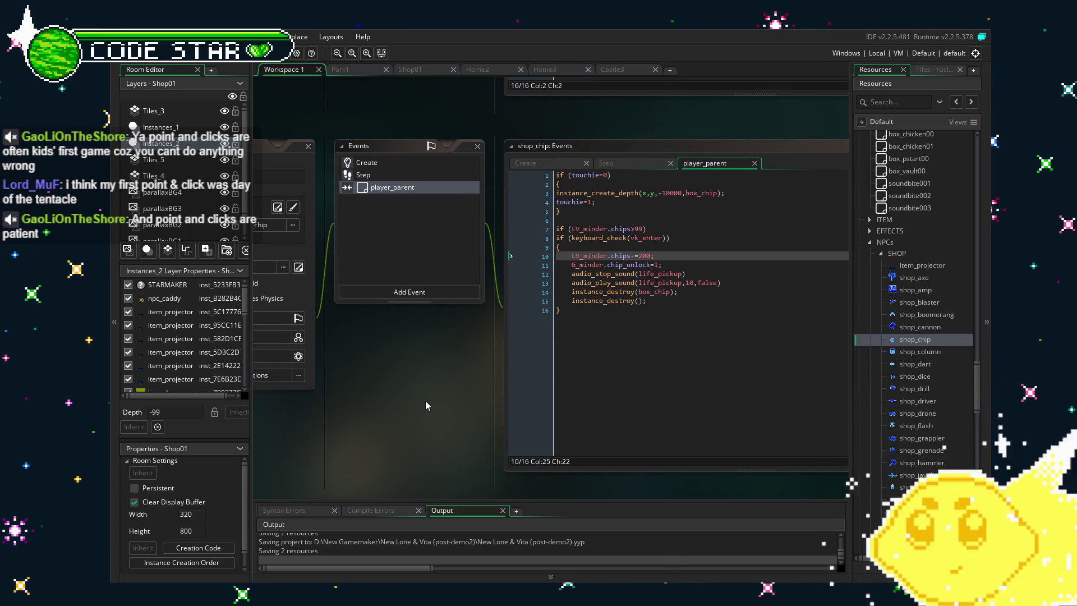
double_click(913, 341)
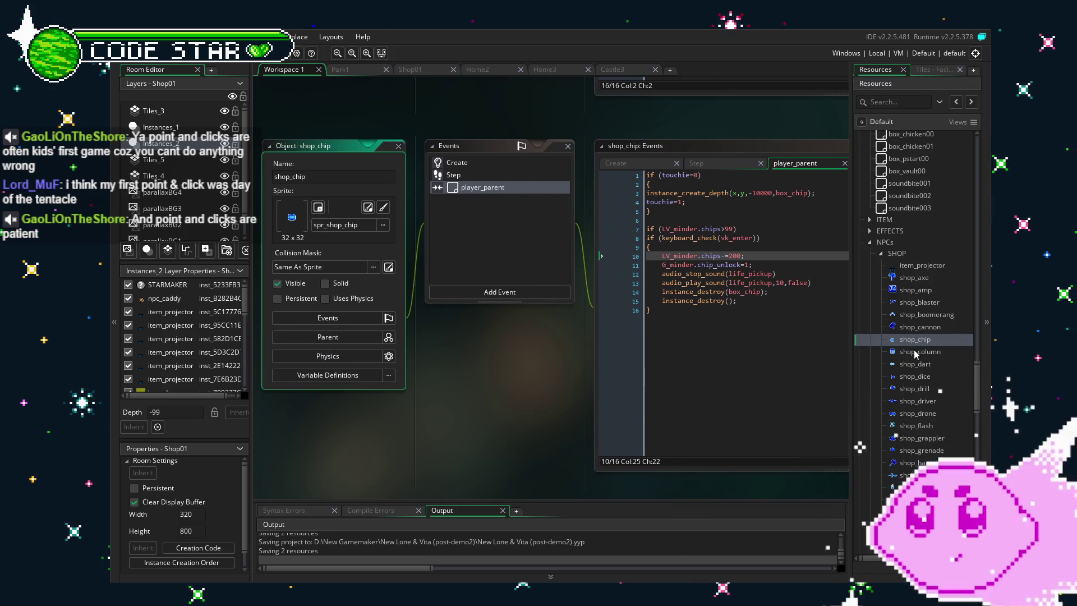
double_click(915, 350)
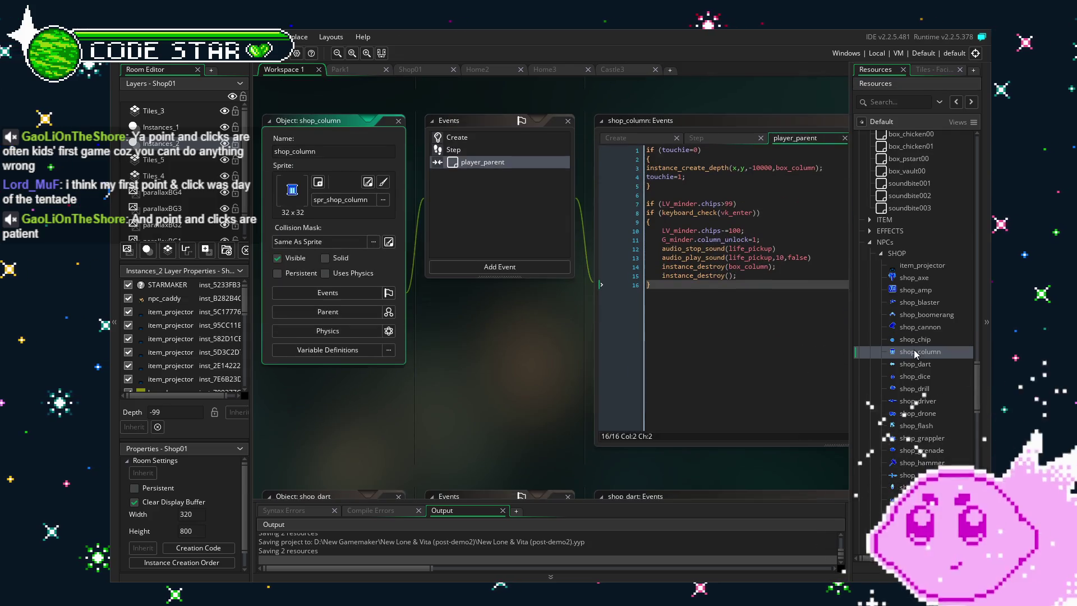